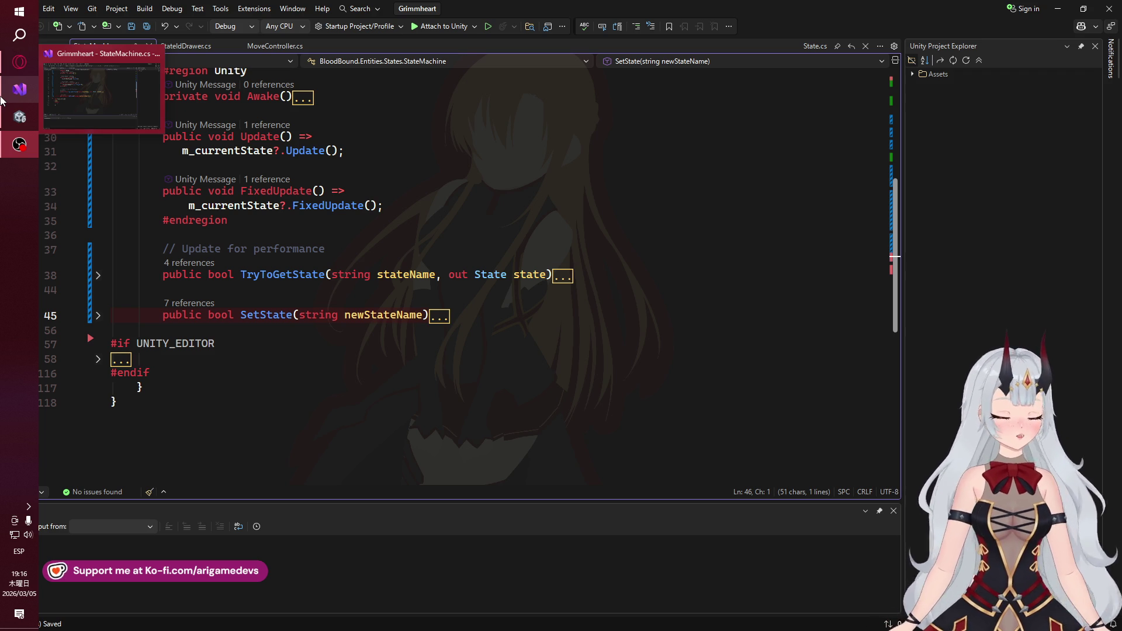
Bring the Opera browser forward, showing the ChatGPT answer about PropertyDrawer
{"action": "left_click", "coordinate": [19, 62]}
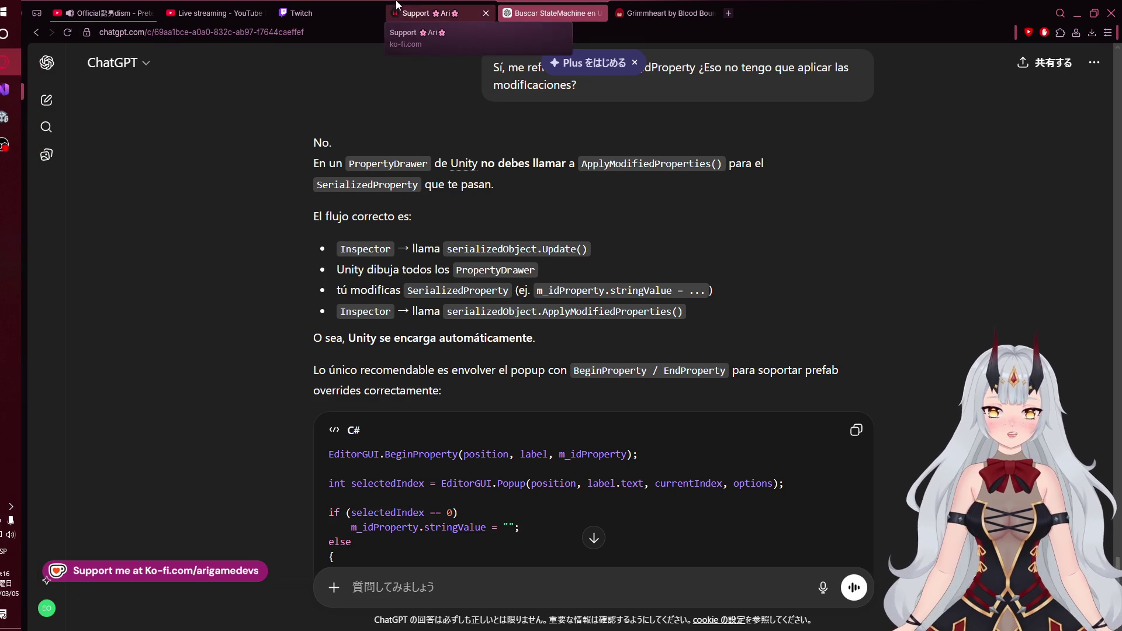
Switch to the Grimmheart itch.io page and launch its web build
{"action": "left_click", "coordinate": [396, 12]}
{"action": "left_click", "coordinate": [666, 12]}
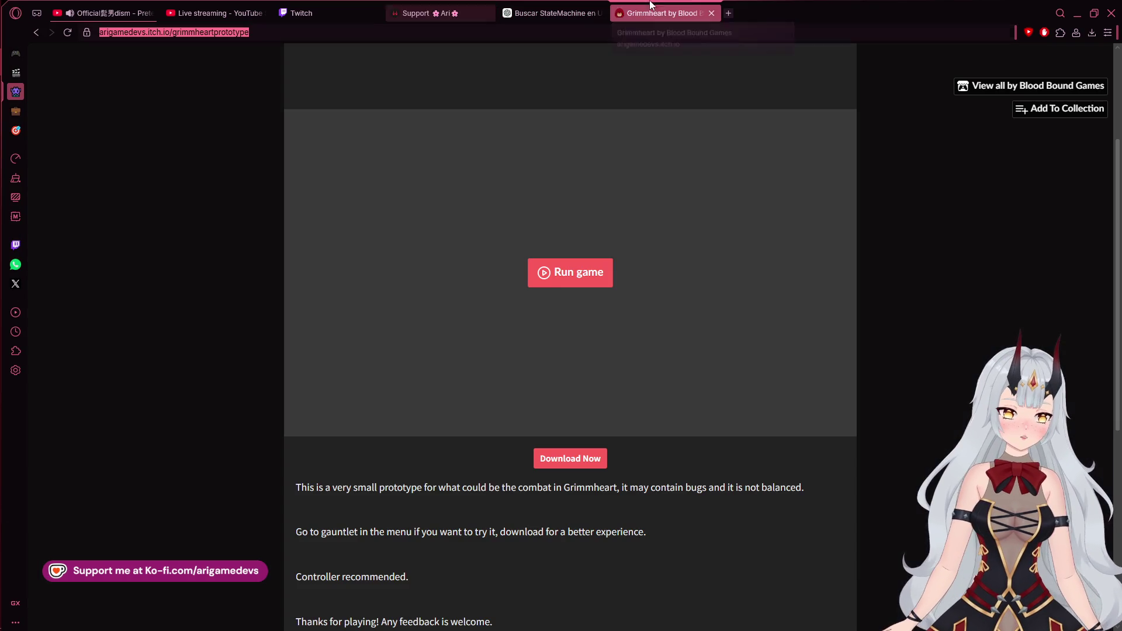
{"action": "left_click", "coordinate": [587, 422]}
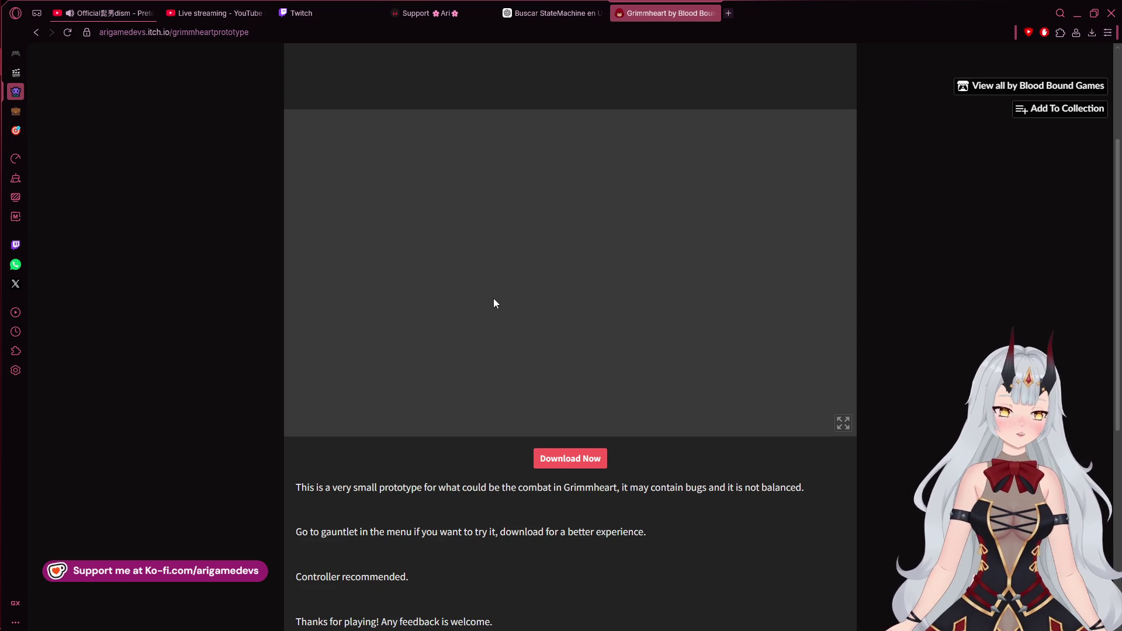
Glance at the Unity editor and StateMachine.cs, then return to the running game
{"action": "mouse_move", "coordinate": [2, 152]}
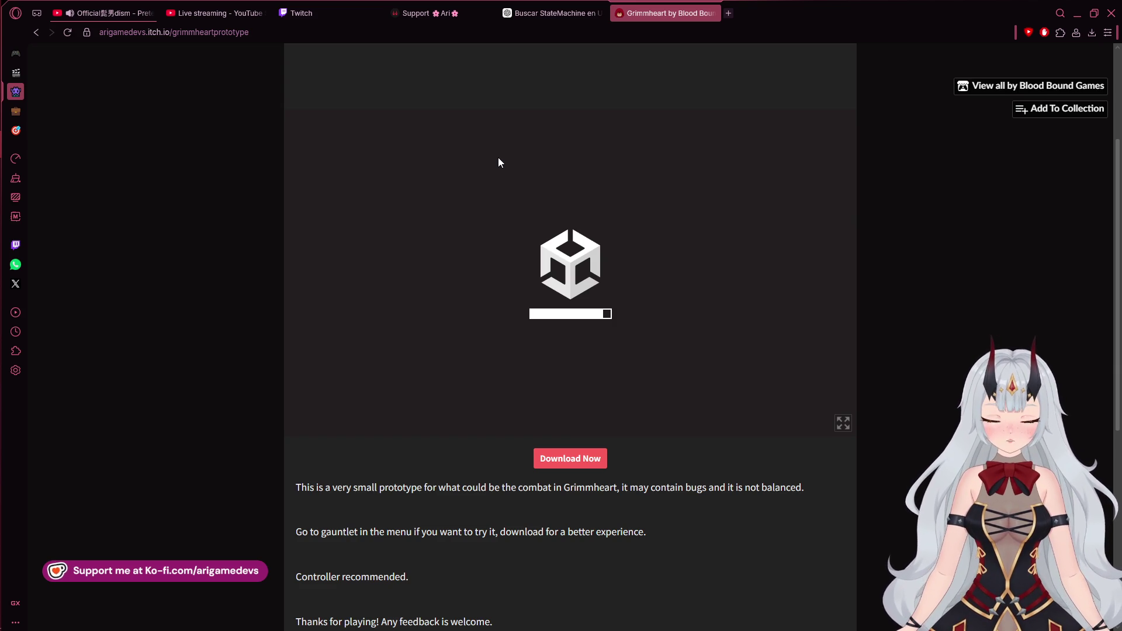
{"action": "mouse_move", "coordinate": [1, 174]}
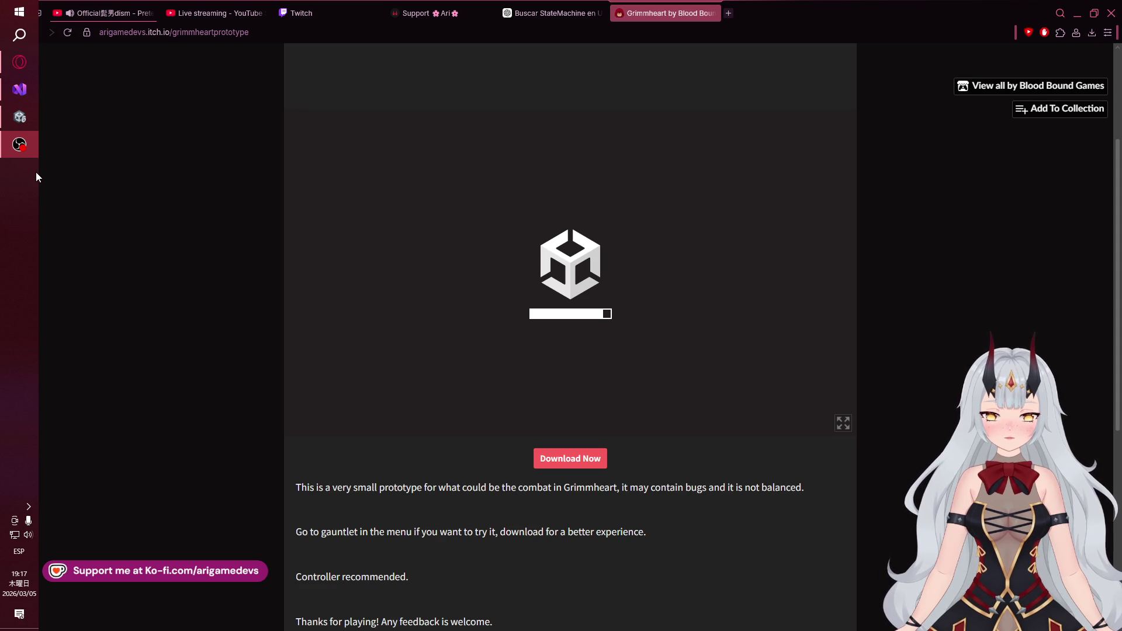
{"action": "mouse_move", "coordinate": [2, 122]}
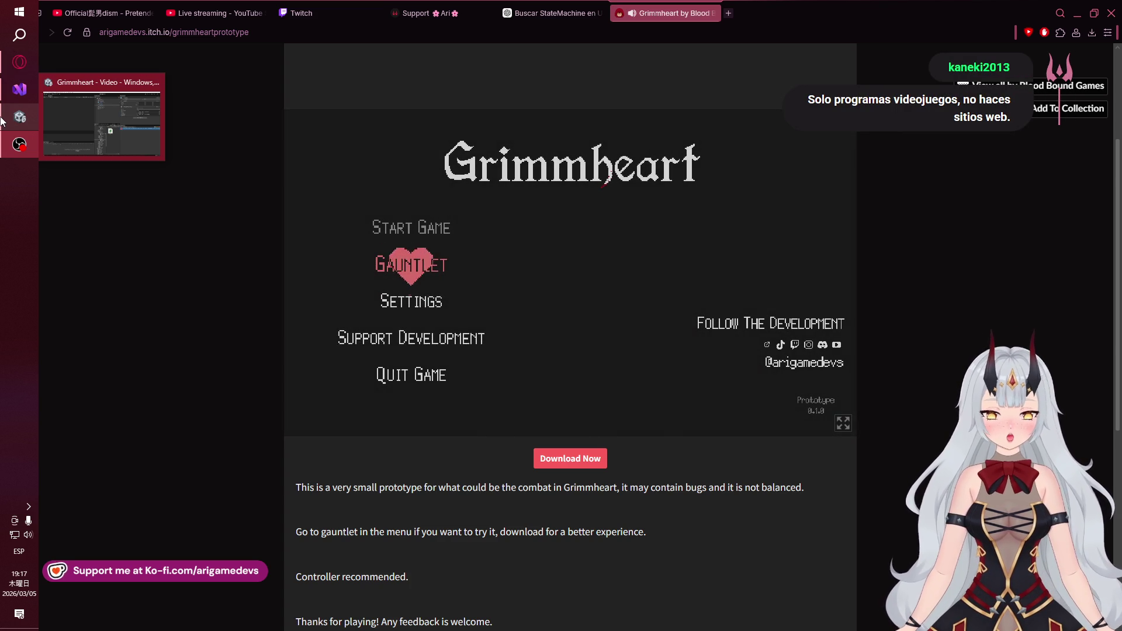
{"action": "left_click", "coordinate": [2, 121]}
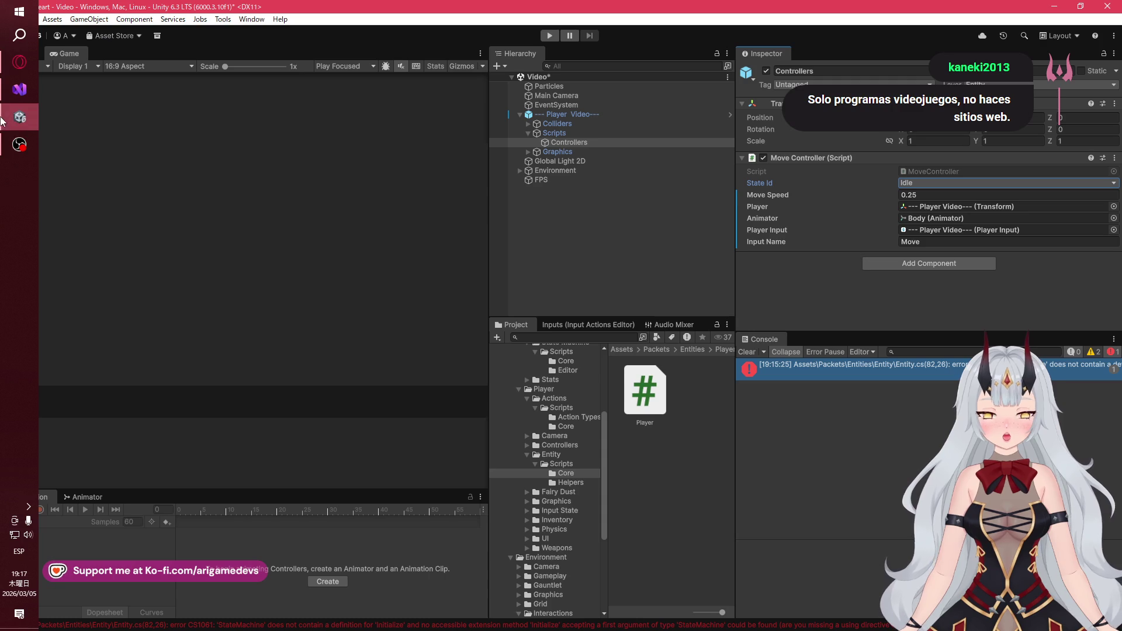
{"action": "left_click", "coordinate": [10, 155]}
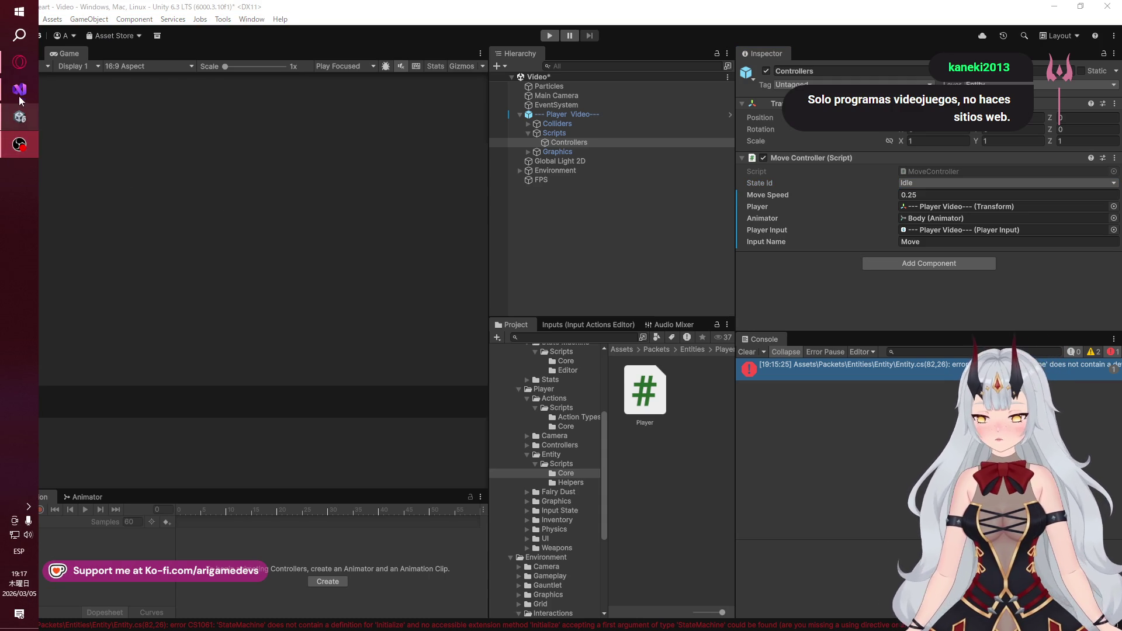
{"action": "left_click", "coordinate": [19, 89]}
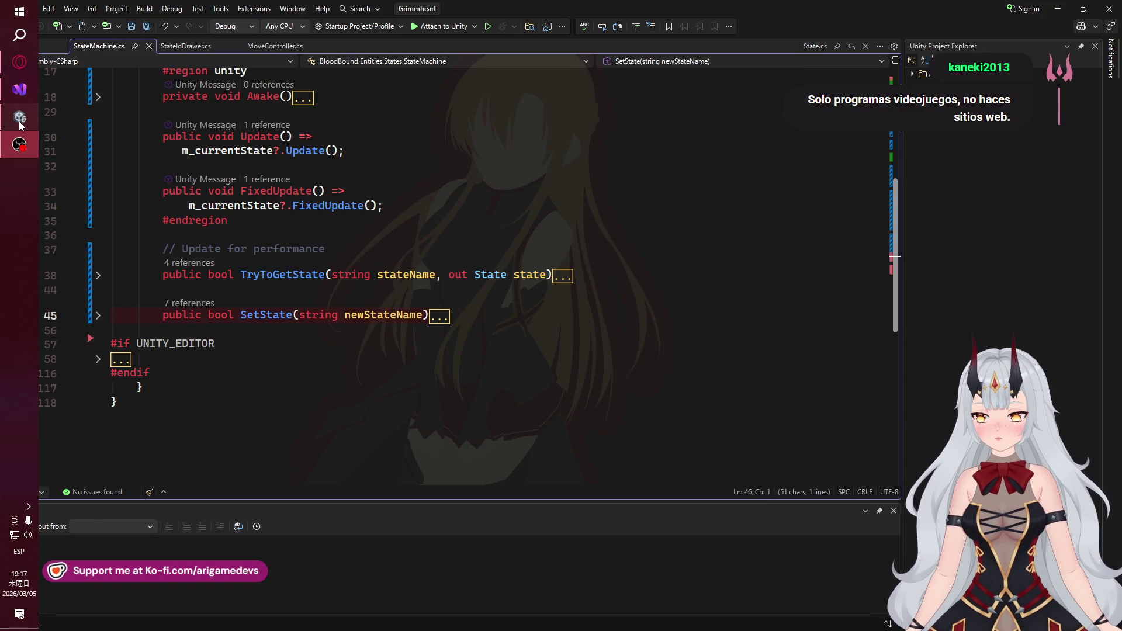
{"action": "left_click", "coordinate": [19, 116]}
{"action": "left_click", "coordinate": [21, 68]}
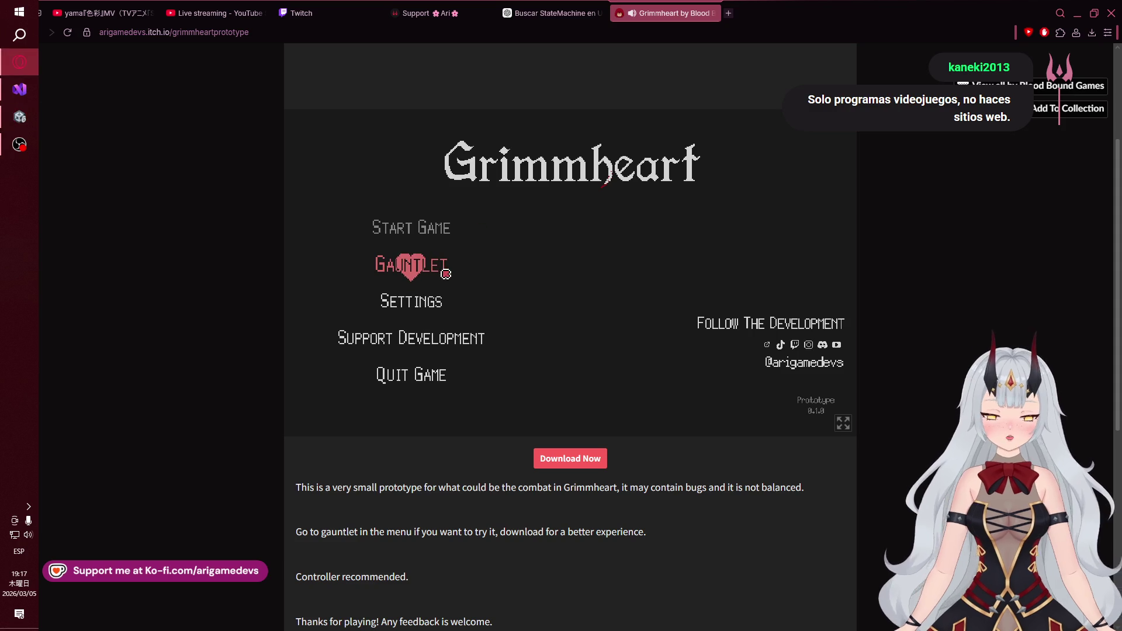
Enter Gauntlet Mode from the game's main menu and focus the game
{"action": "left_click", "coordinate": [441, 268]}
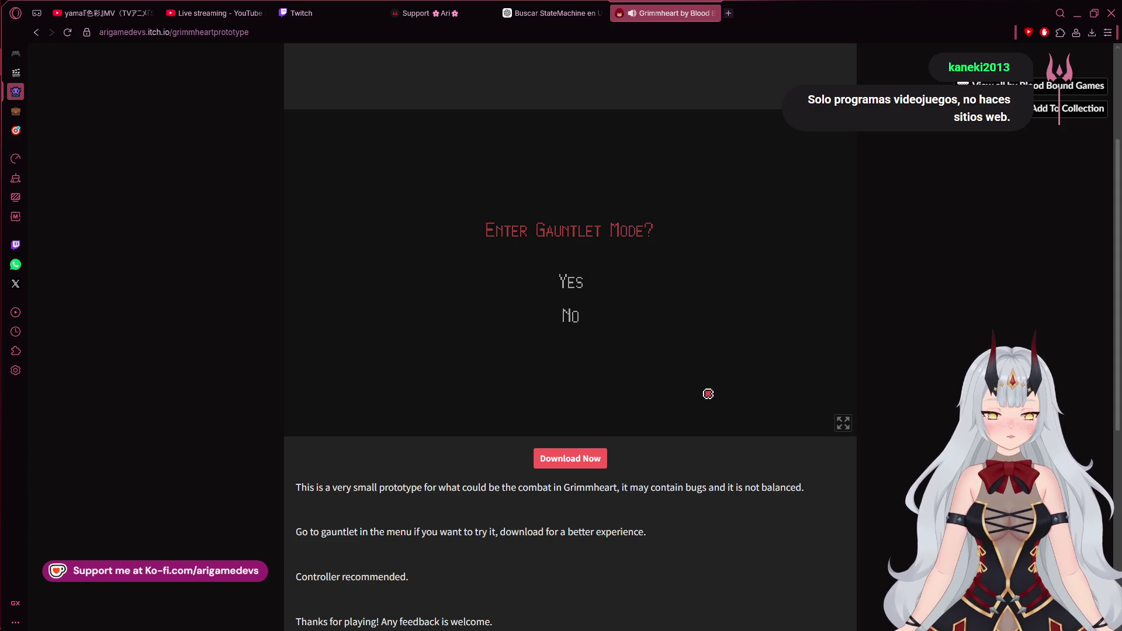
{"action": "key", "text": "Return"}
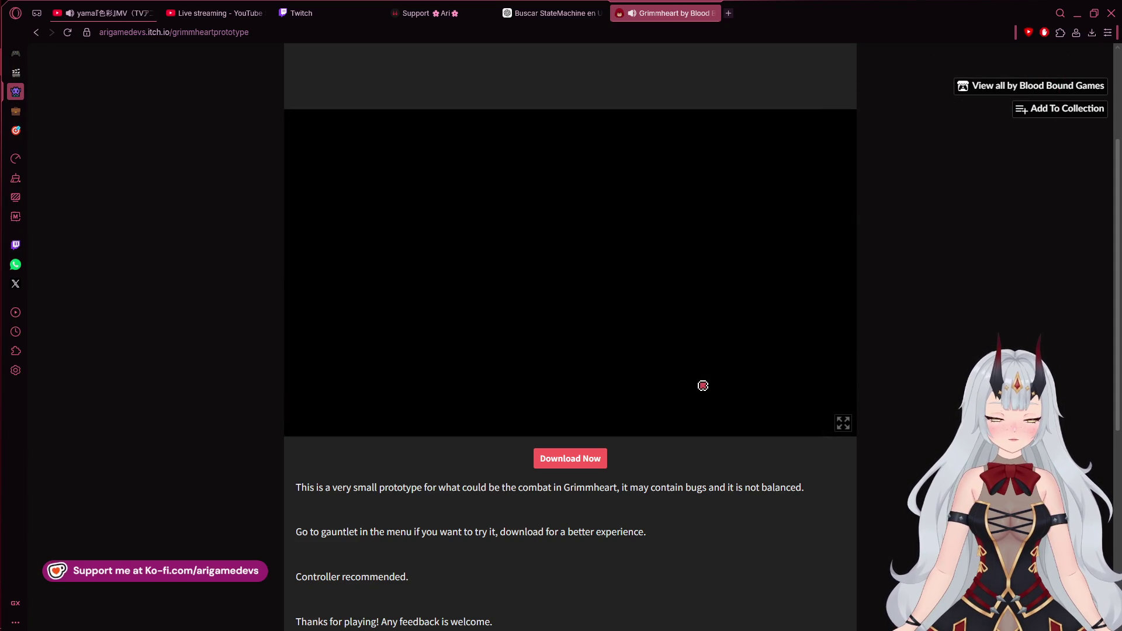
{"action": "left_click", "coordinate": [706, 372]}
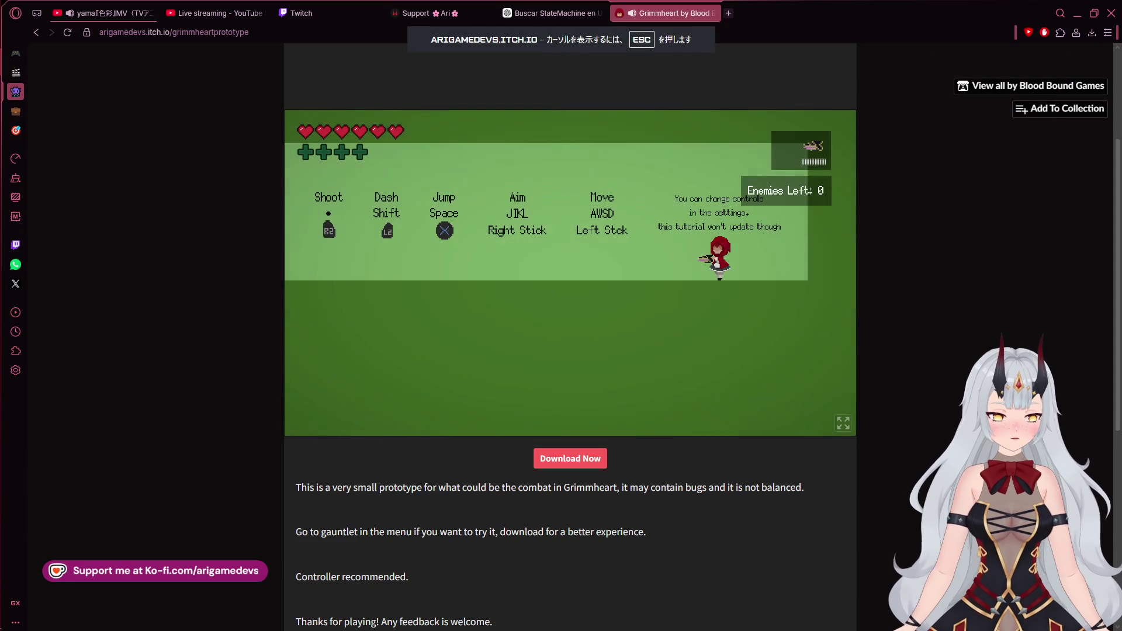
Walk and dash the character back and forth in the tutorial arena, then Alt+Tab to Unity
{"action": "key", "text": "a"}
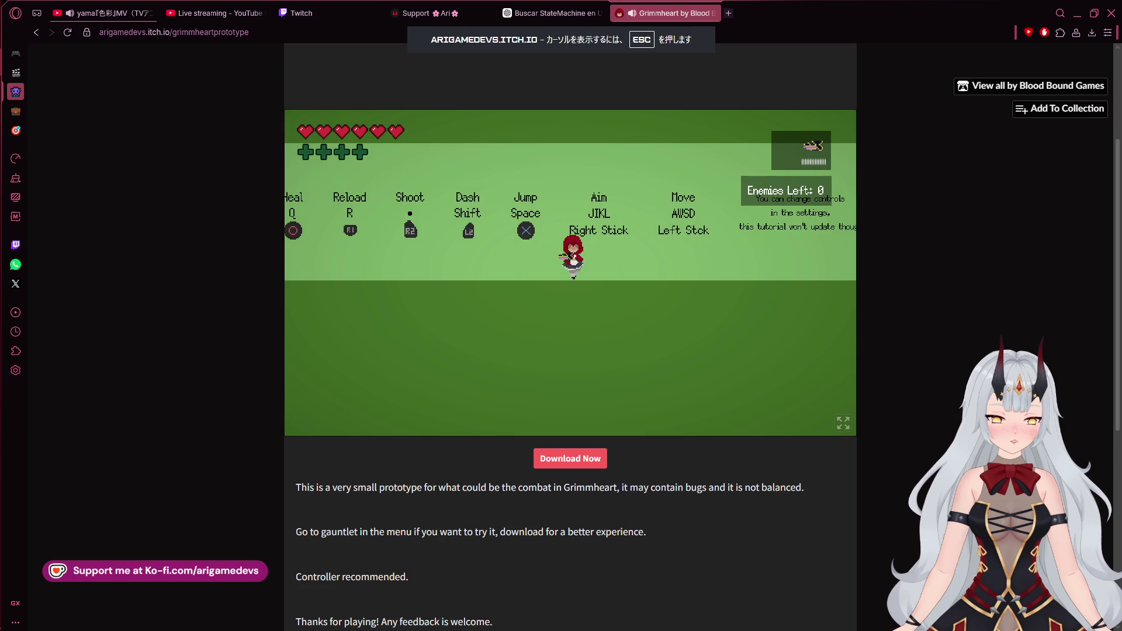
{"action": "key", "text": "d"}
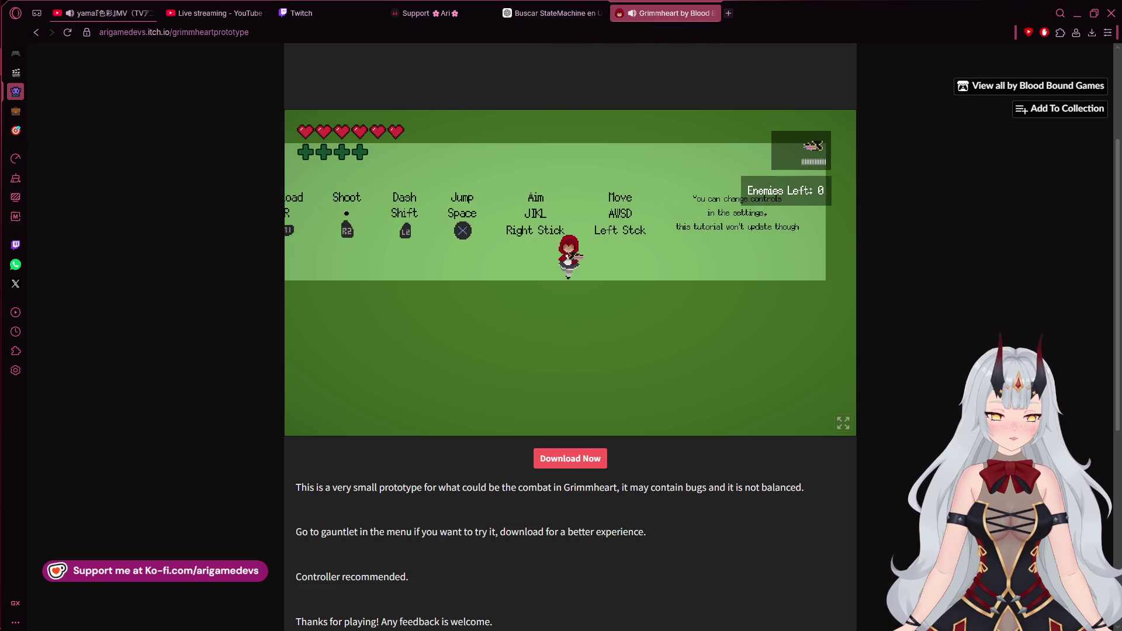
{"action": "key", "text": "d"}
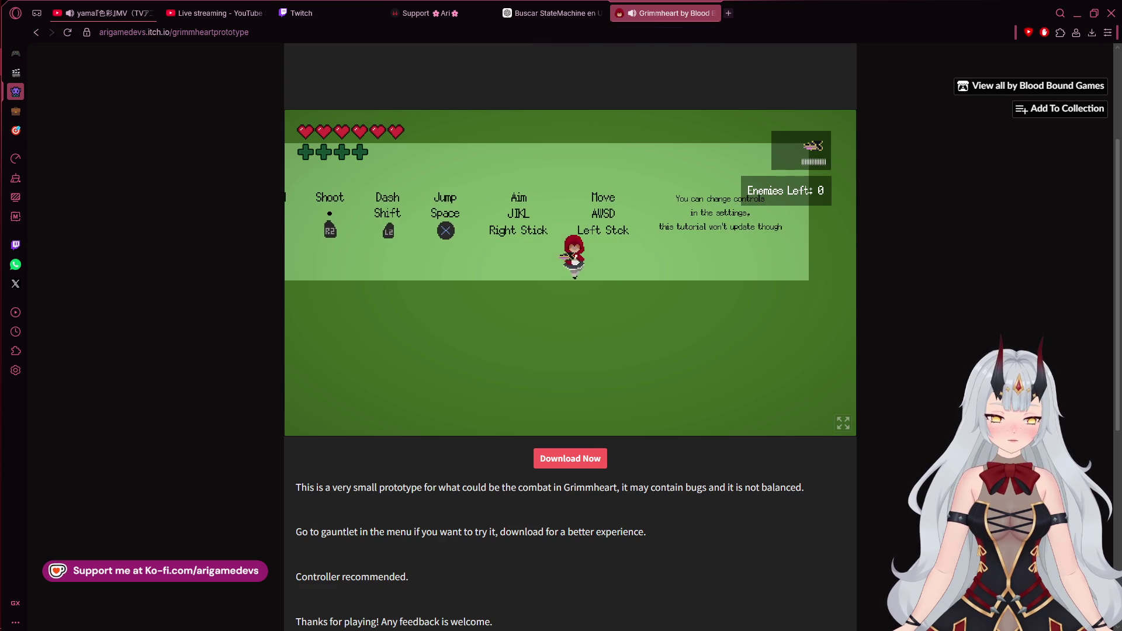
{"action": "key", "text": "a"}
{"action": "key", "text": "d"}
{"action": "key", "text": "shift"}
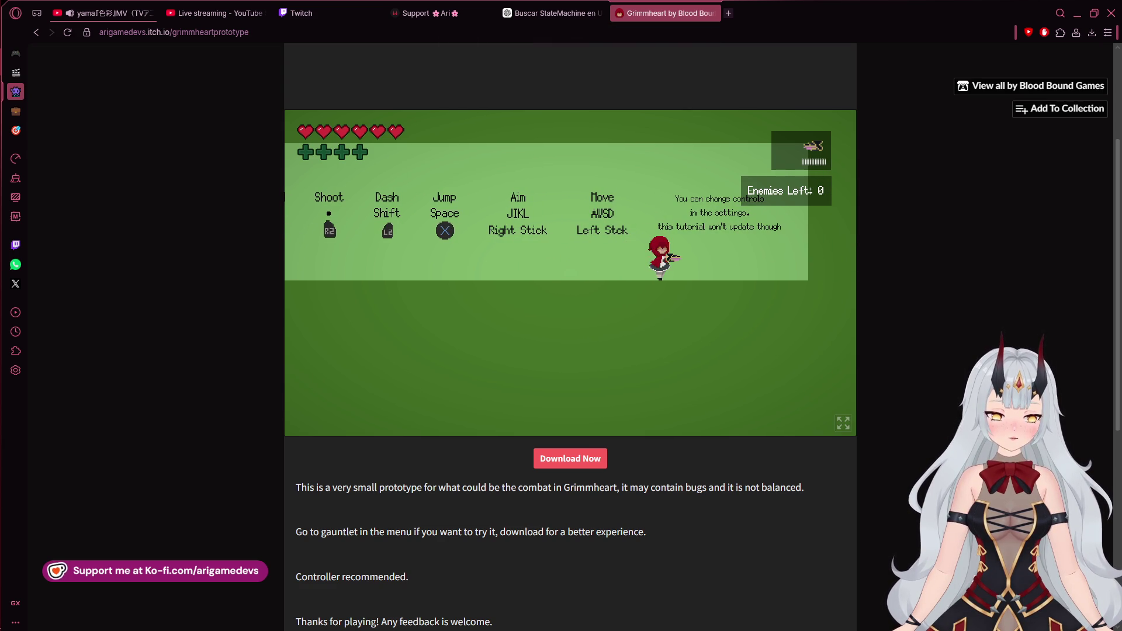
{"action": "key", "text": "a"}
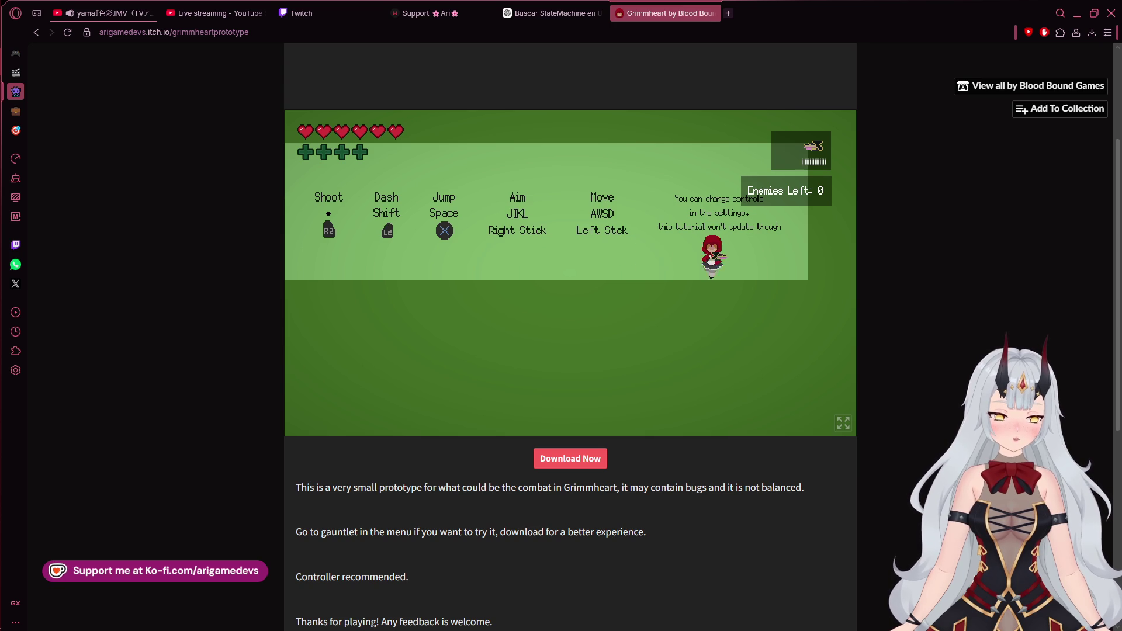
{"action": "key", "text": "shift"}
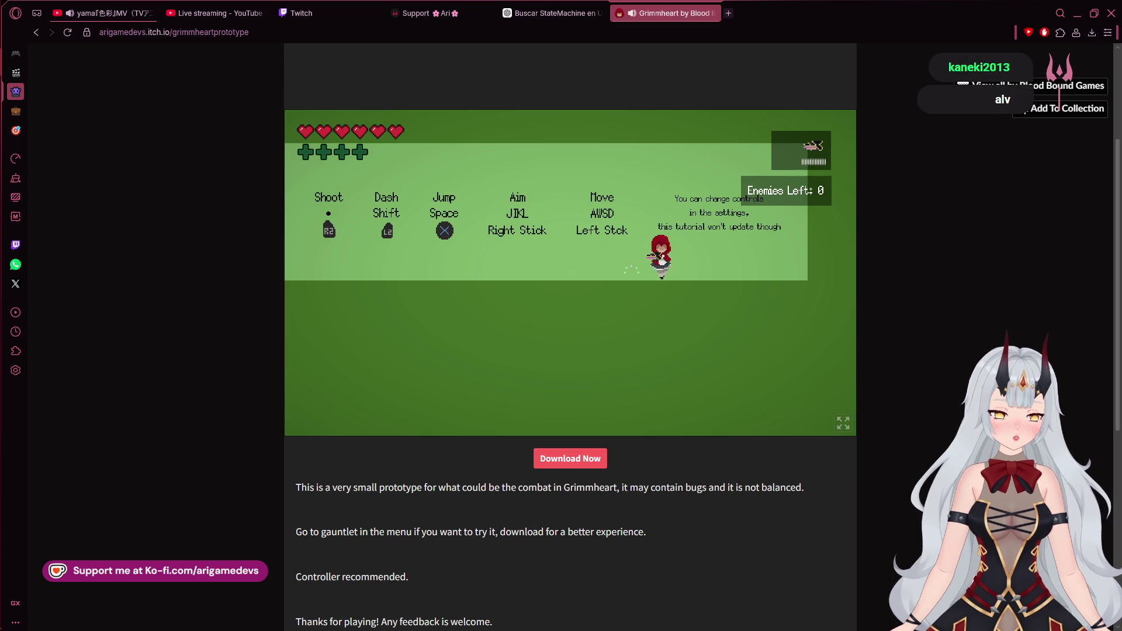
{"action": "key", "text": "a"}
{"action": "key", "text": "d"}
{"action": "key", "text": "a"}
{"action": "key", "text": "a"}
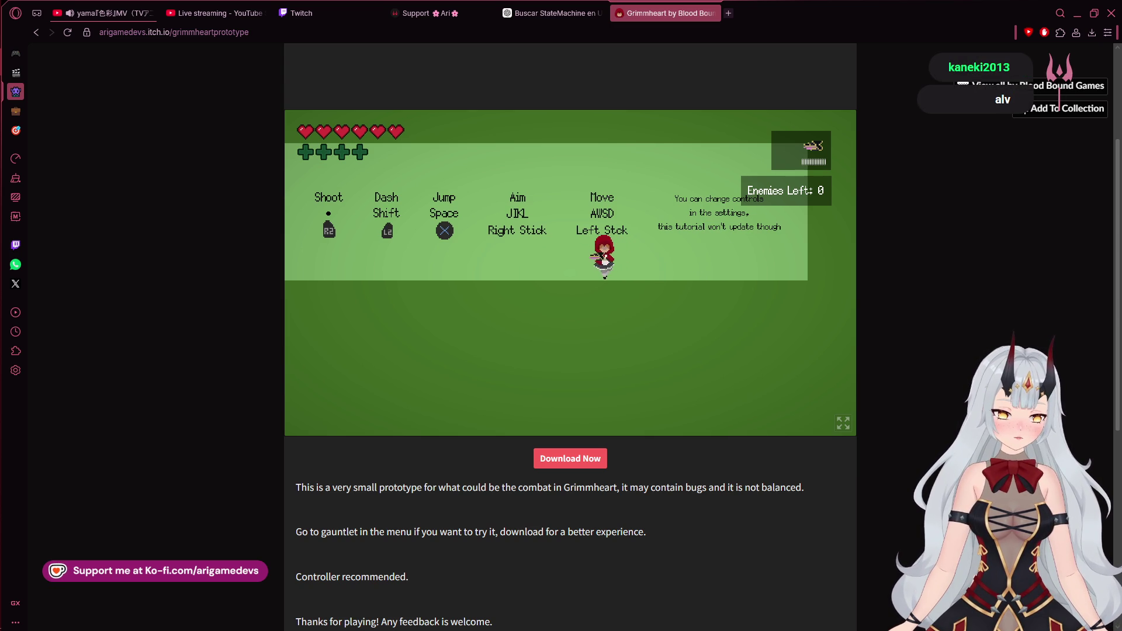
{"action": "key", "text": "d"}
{"action": "key", "text": "shift"}
{"action": "key", "text": "a"}
{"action": "key", "text": "d"}
{"action": "key", "text": "d"}
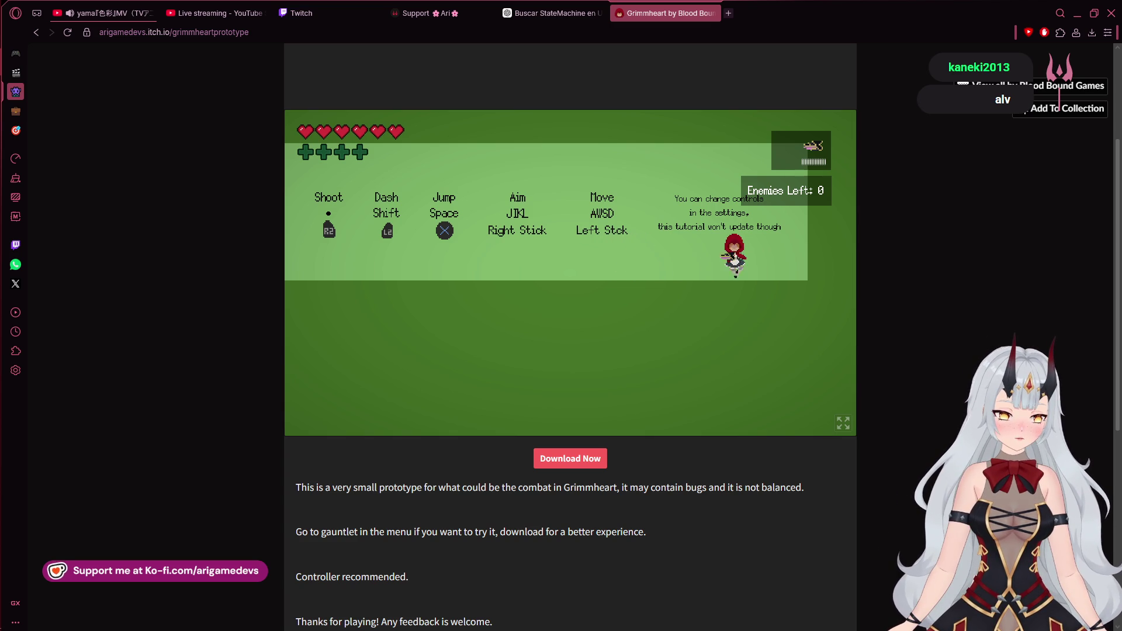
{"action": "key", "text": "a"}
{"action": "key", "text": "d"}
{"action": "key", "text": "a"}
{"action": "key", "text": "d"}
{"action": "key", "text": "d"}
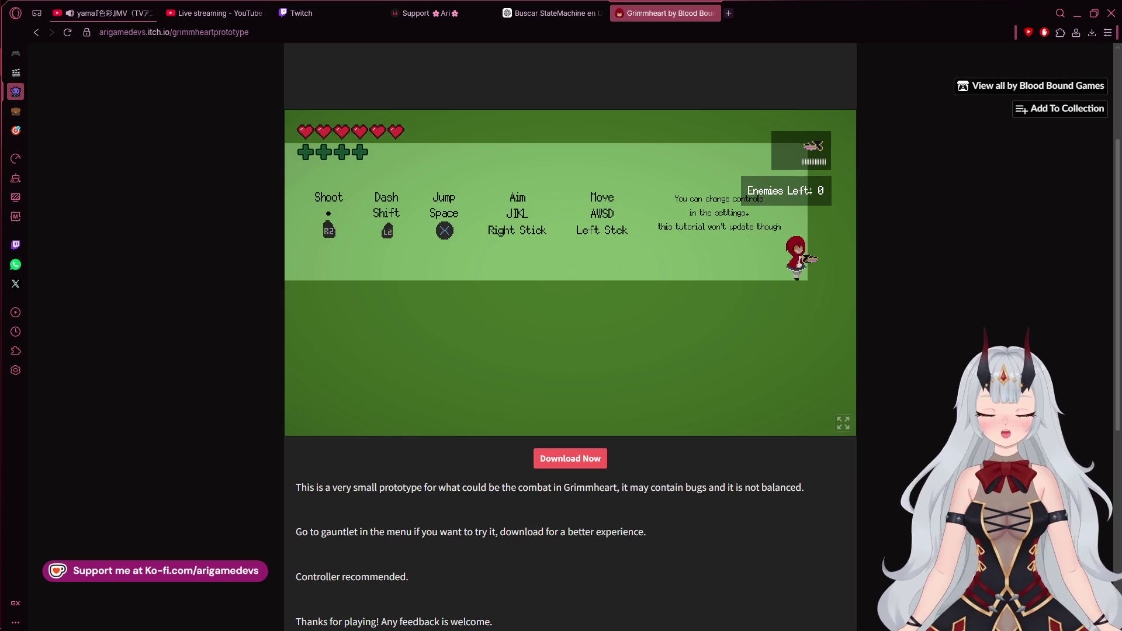
{"action": "key", "text": "alt+Tab"}
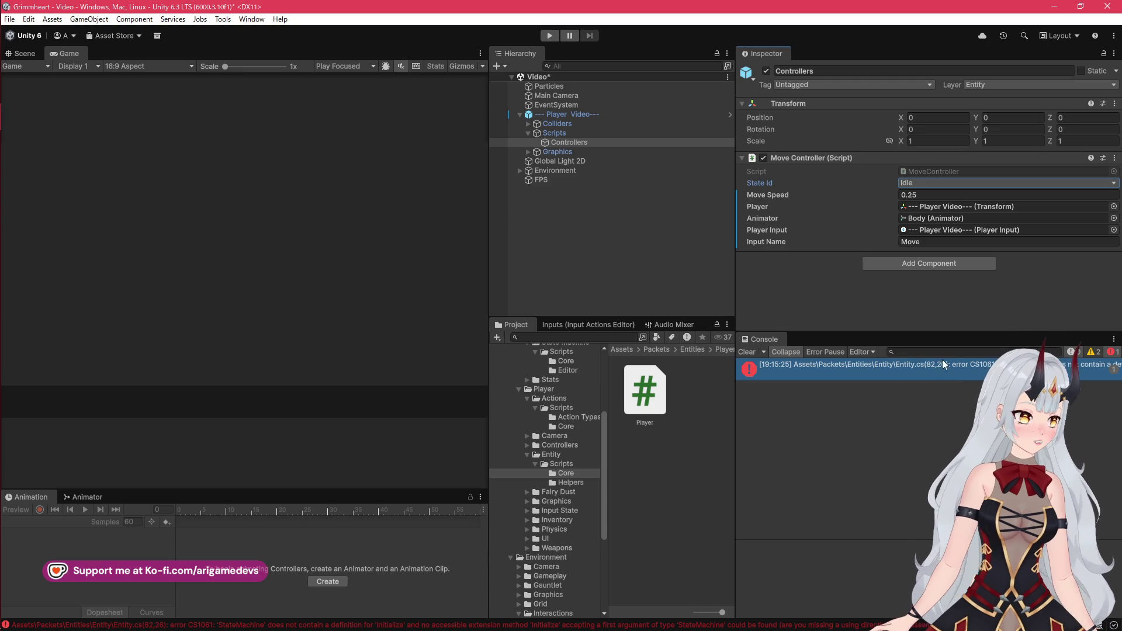
Delete the StateMachine.Initialize() line from Entity.cs, save and close it, and return to Unity
{"action": "double_click", "coordinate": [942, 362]}
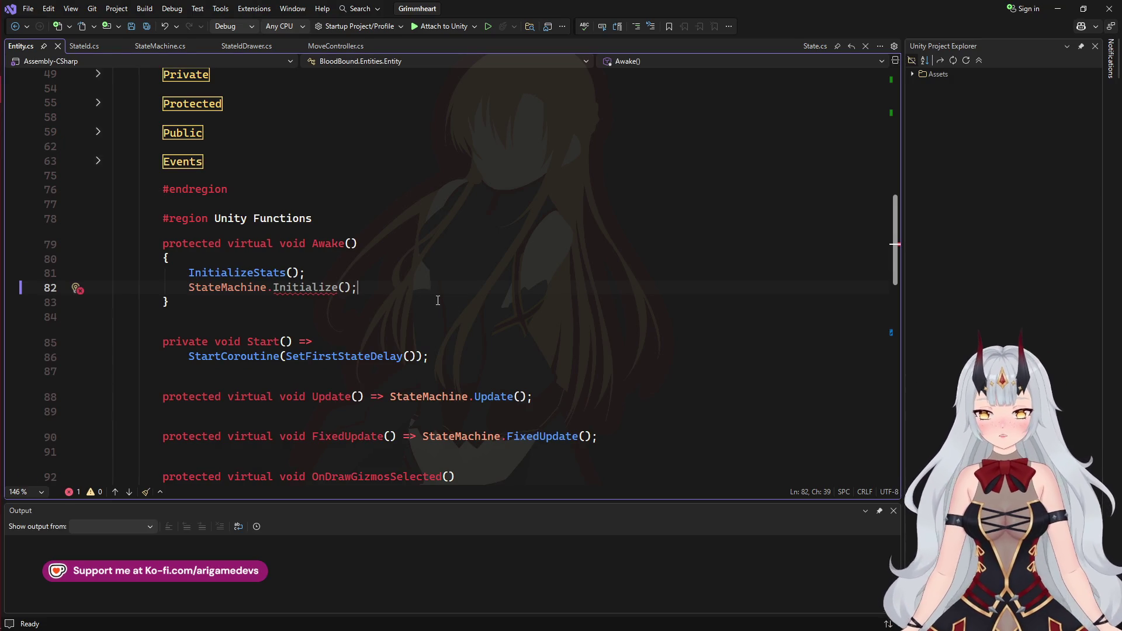
{"action": "key", "text": "ctrl+shift+l"}
{"action": "key", "text": "ctrl+s"}
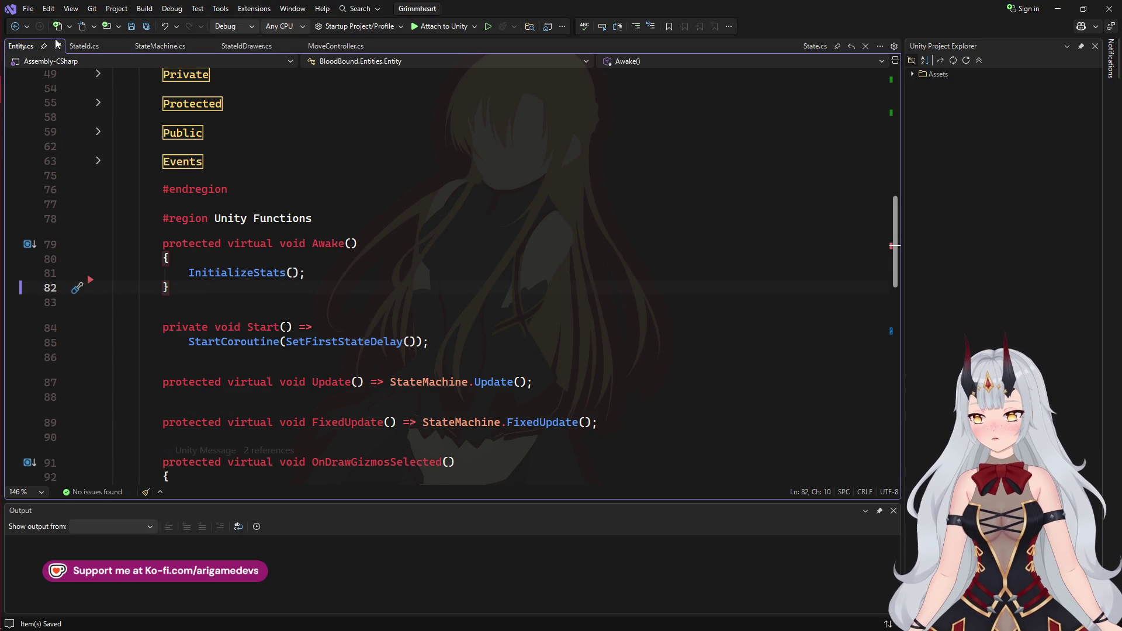
{"action": "left_click", "coordinate": [58, 46]}
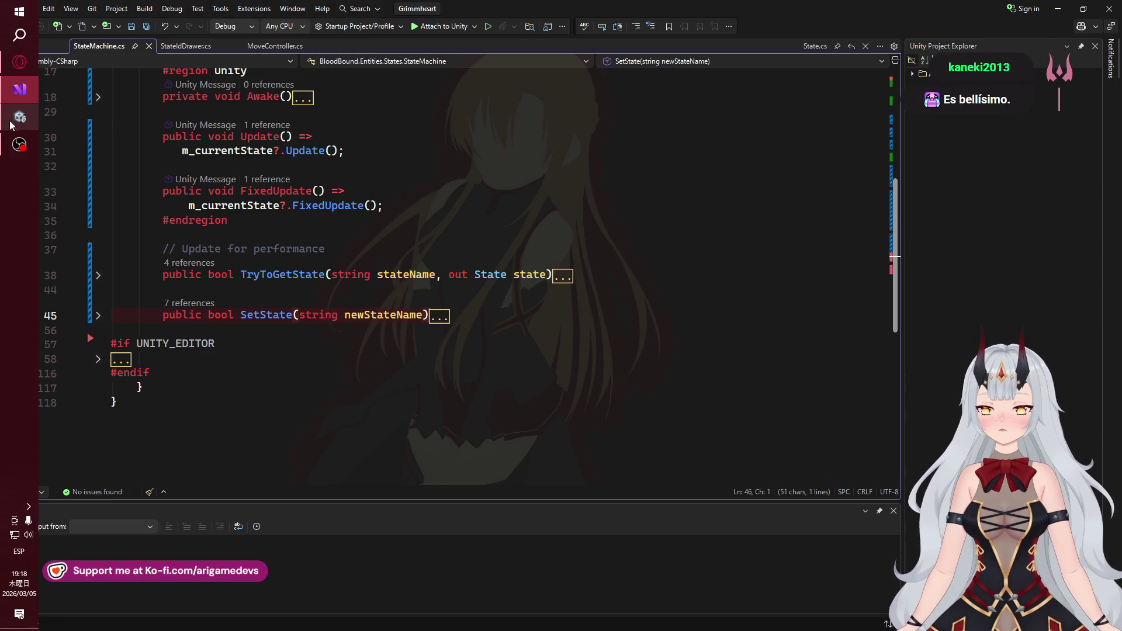
{"action": "left_click", "coordinate": [12, 124]}
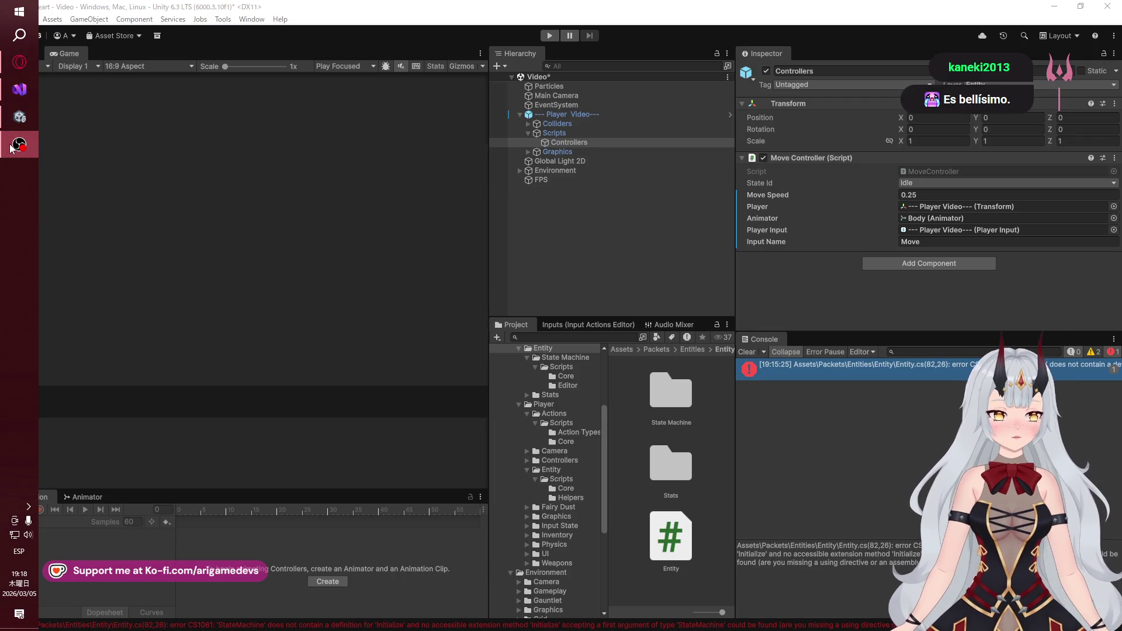
Switch from Unity back to StateMachine.cs in Visual Studio
{"action": "mouse_move", "coordinate": [18, 116]}
{"action": "left_click", "coordinate": [16, 94]}
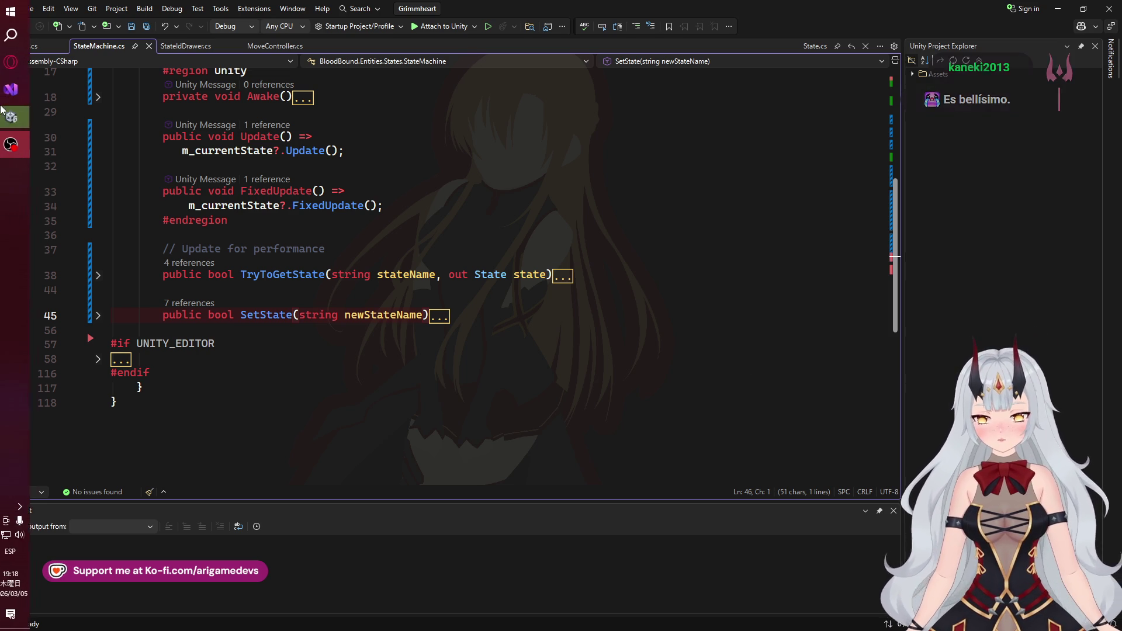
{"action": "mouse_move", "coordinate": [3, 111]}
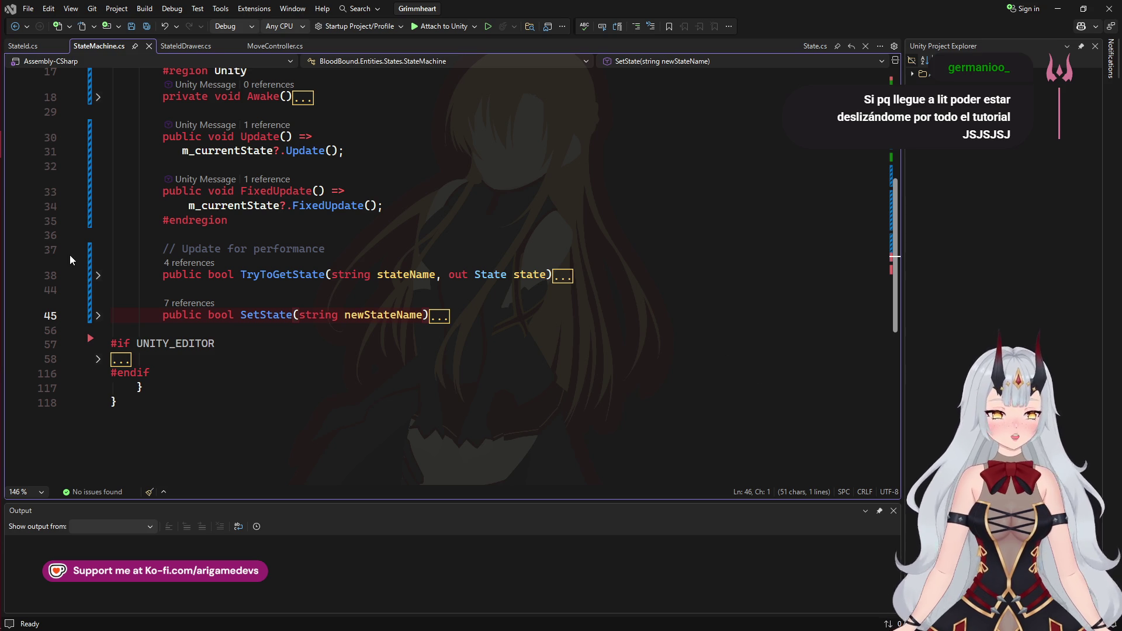
Return to the Grimmheart itch.io page in Opera GX
{"action": "left_click", "coordinate": [18, 103]}
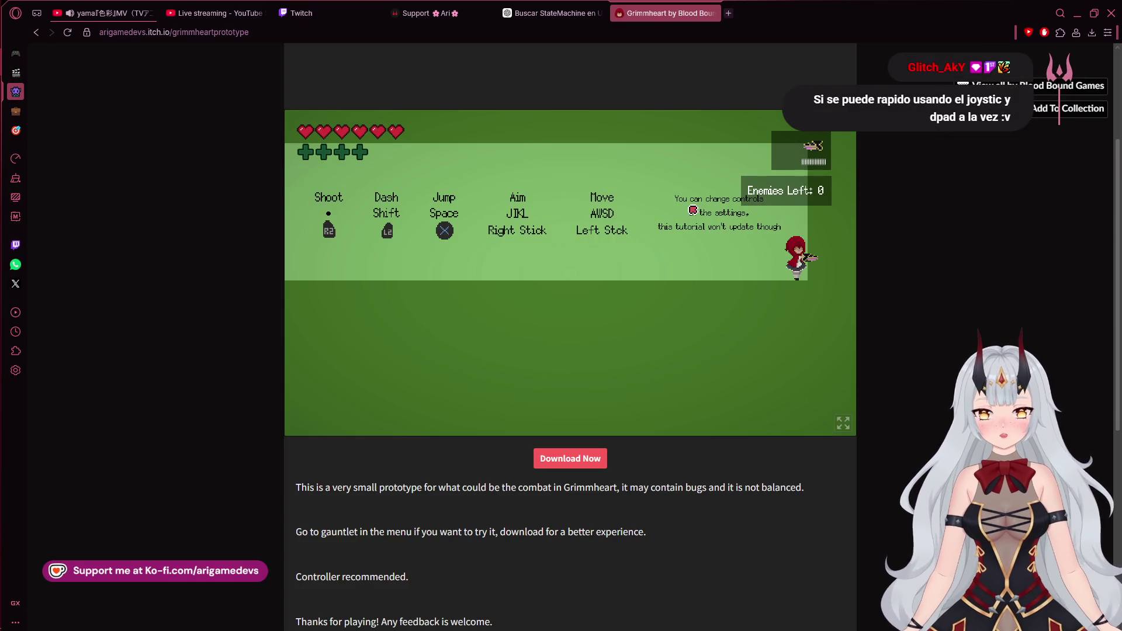
Run the character left and right past the tree and purple enemy, then open Settings with Escape
{"action": "key", "text": "a"}
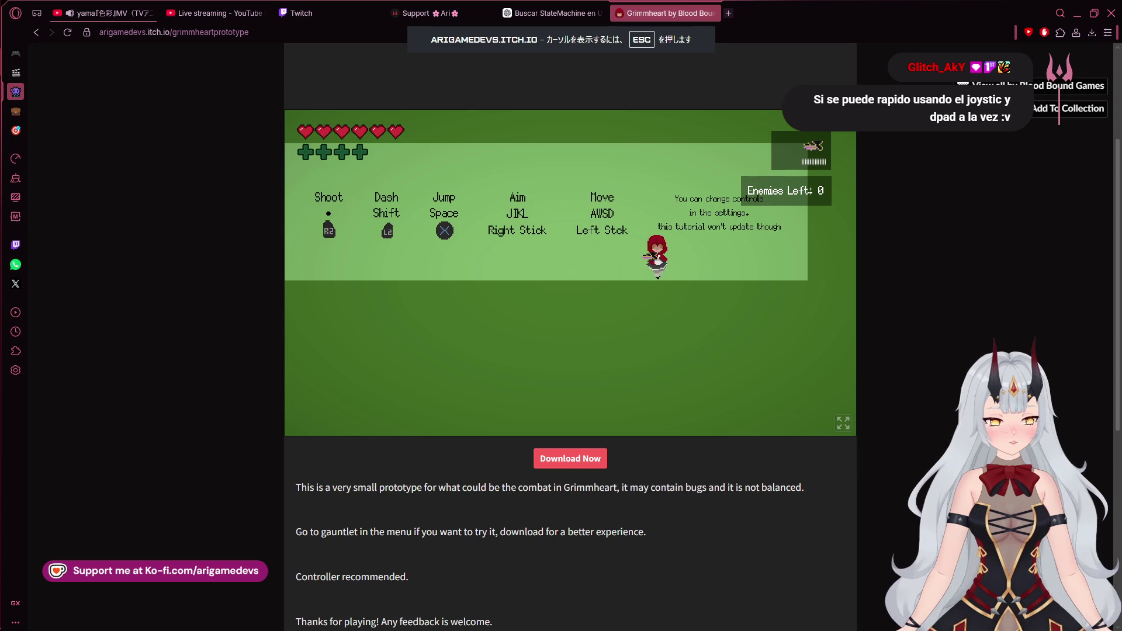
{"action": "key", "text": "a"}
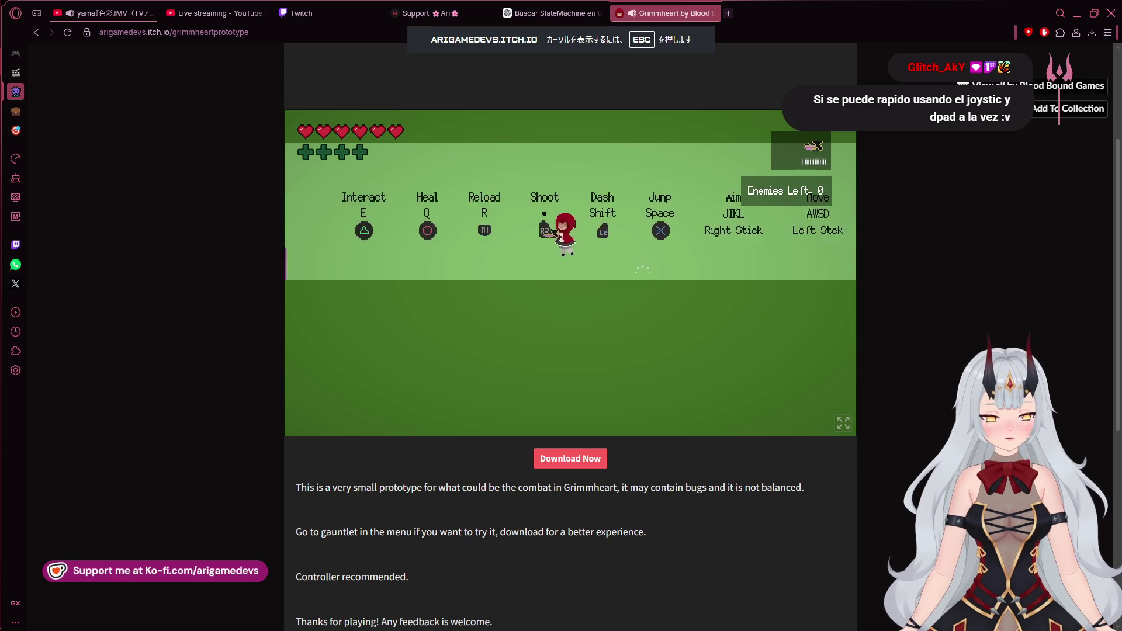
{"action": "key", "text": "d"}
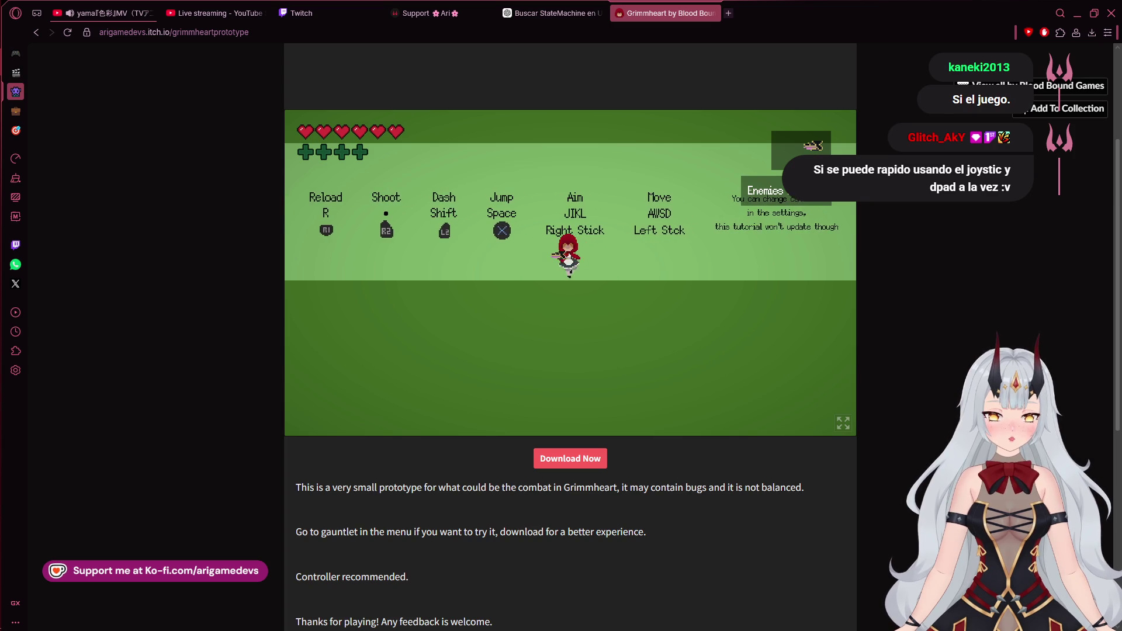
{"action": "key", "text": "a"}
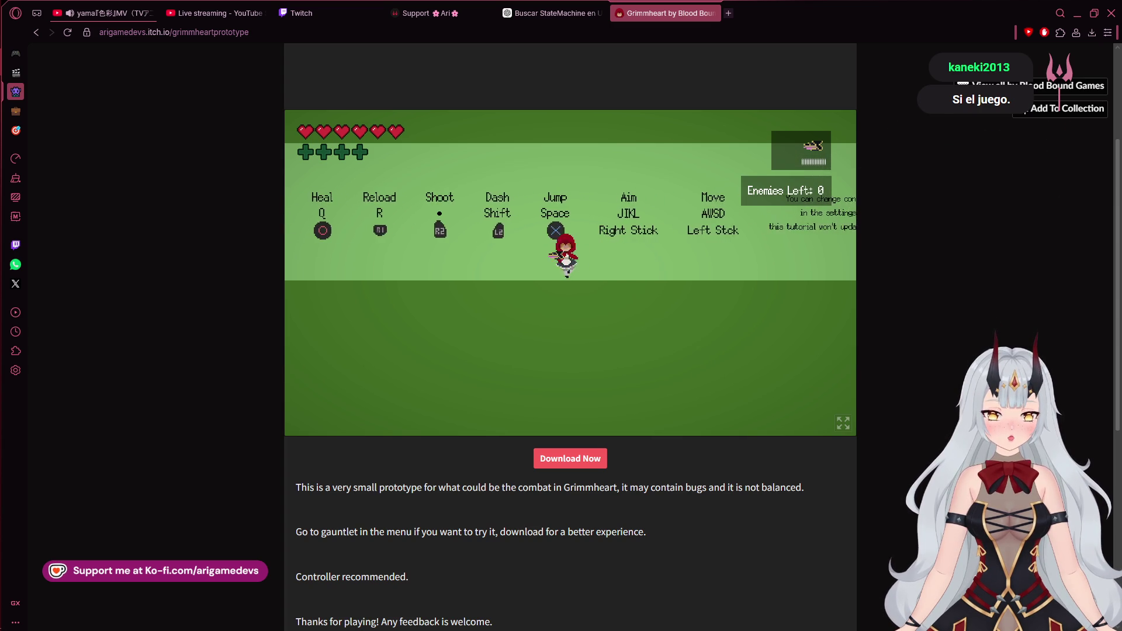
{"action": "key", "text": "a"}
{"action": "key", "text": "d"}
{"action": "key", "text": "d"}
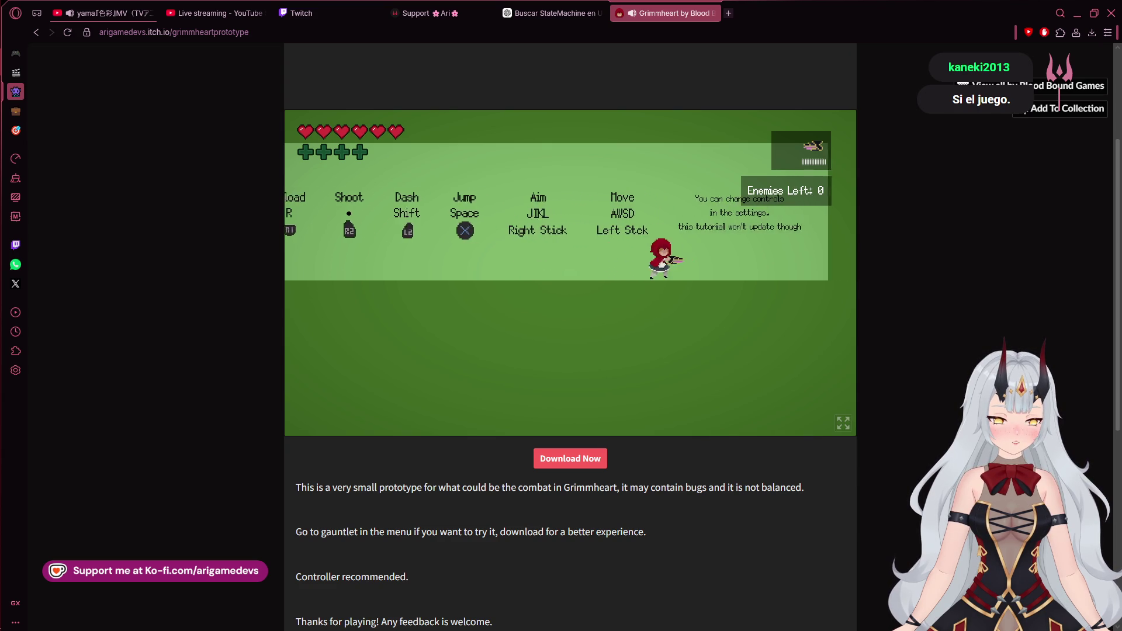
{"action": "key", "text": "a"}
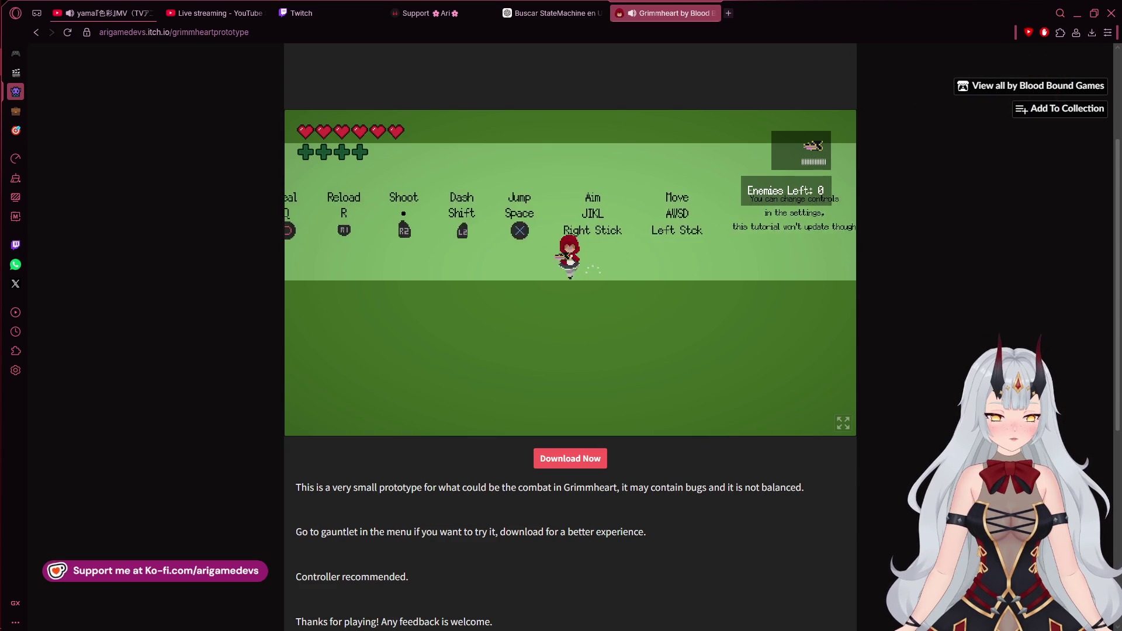
{"action": "key", "text": "a"}
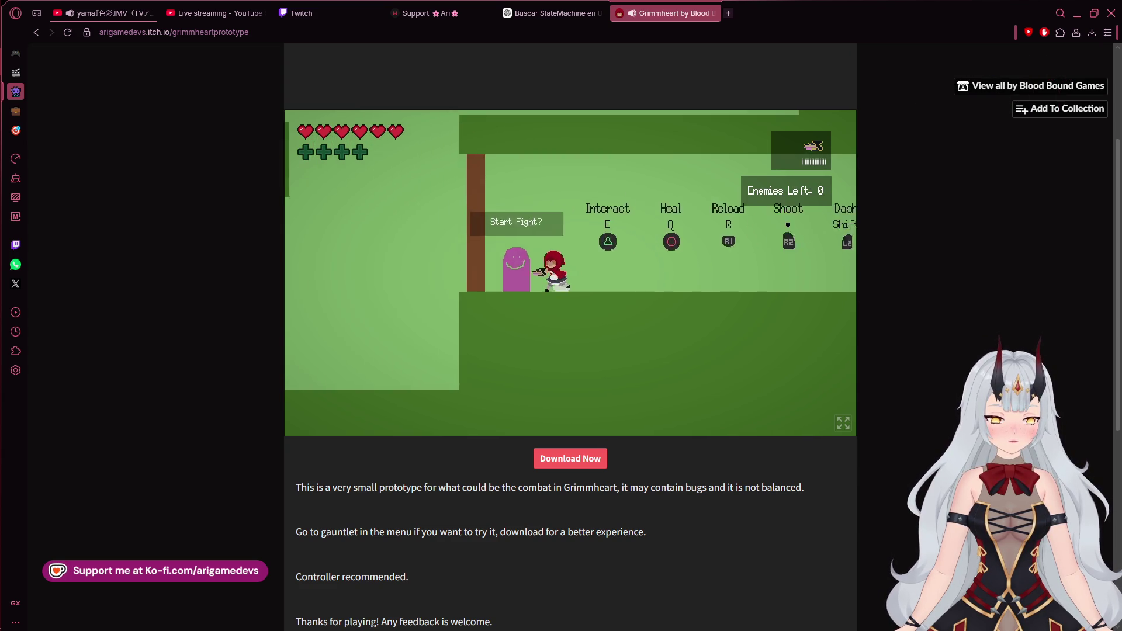
{"action": "key", "text": "d"}
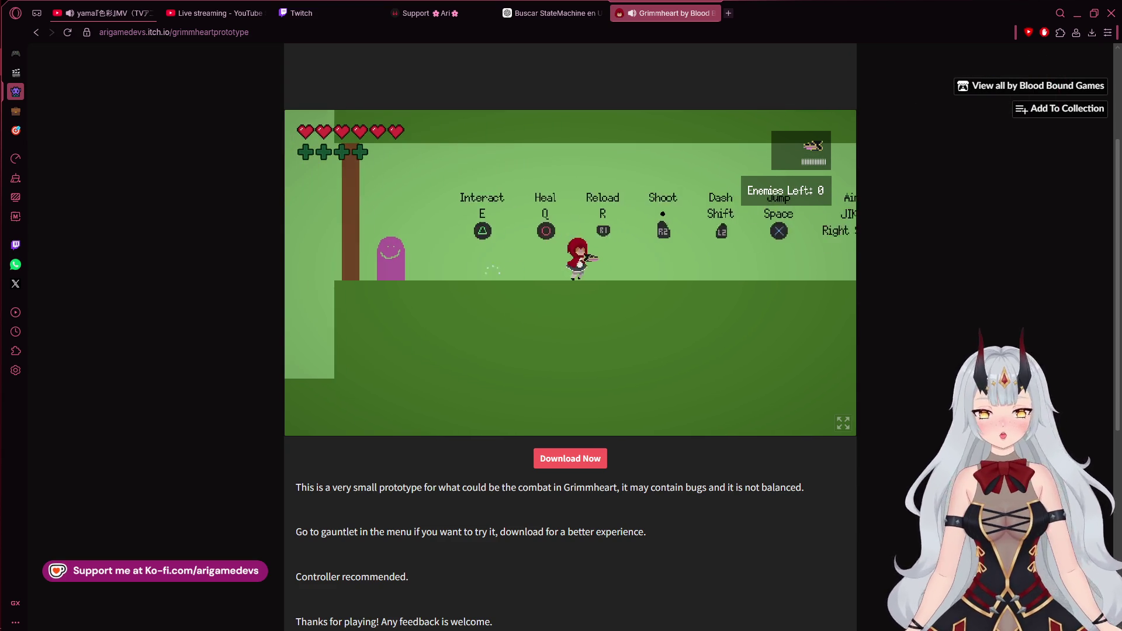
{"action": "key", "text": "d"}
{"action": "key", "text": "a"}
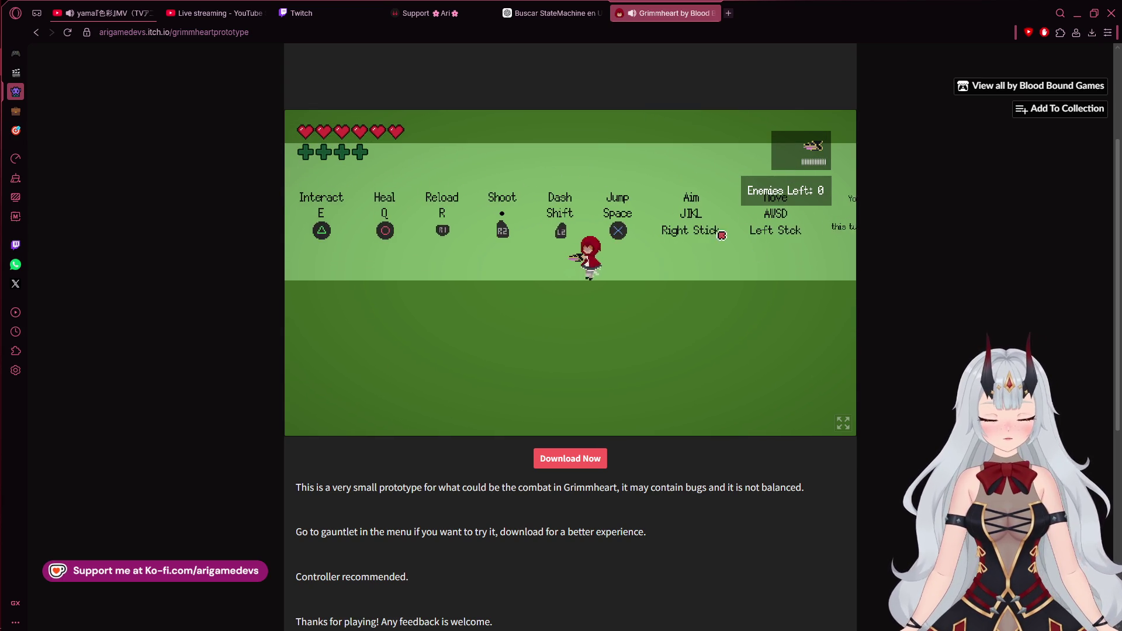
{"action": "key", "text": "Escape"}
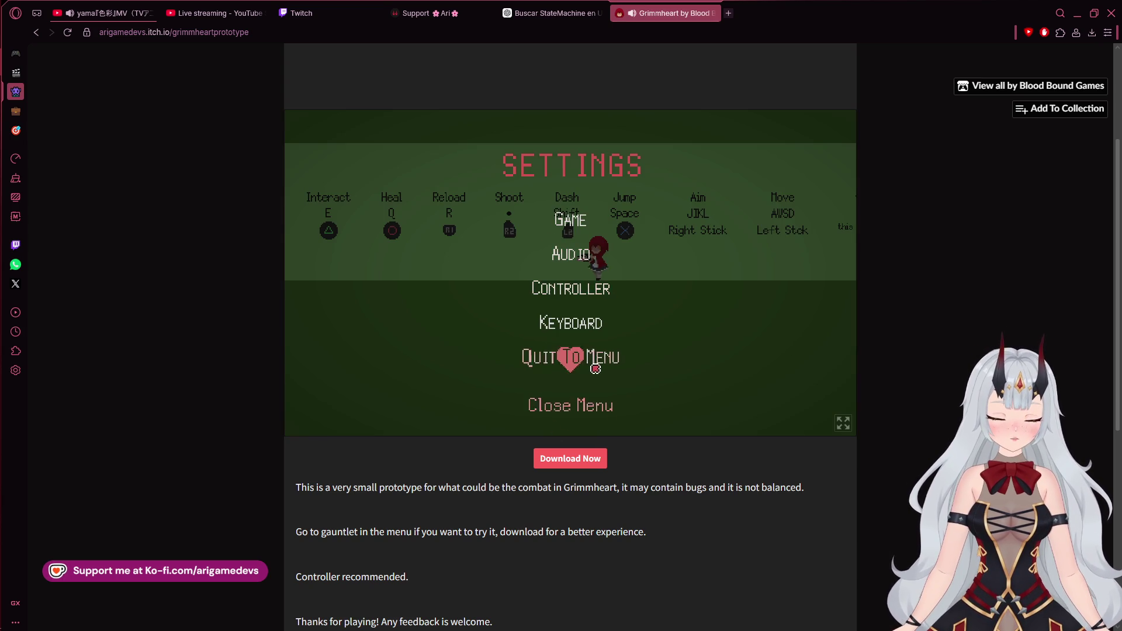
Choose Quit To Menu, confirm Yes, and move the menu selection back to Settings
{"action": "left_click", "coordinate": [589, 361]}
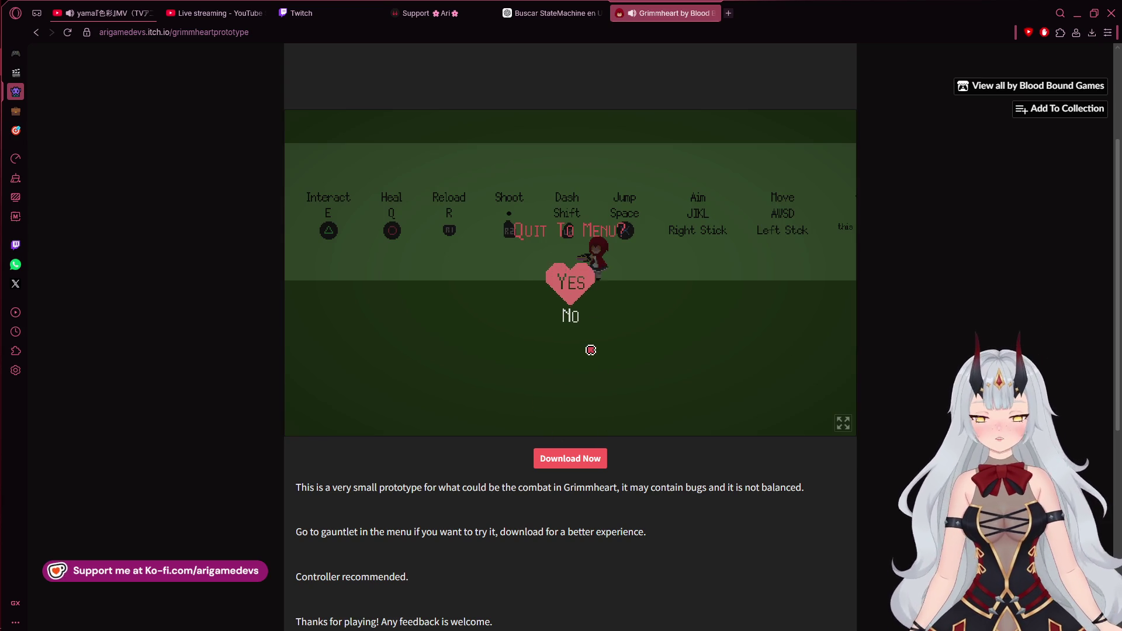
{"action": "key", "text": "Return"}
{"action": "key", "text": "Down"}
{"action": "key", "text": "Down"}
{"action": "key", "text": "Up"}
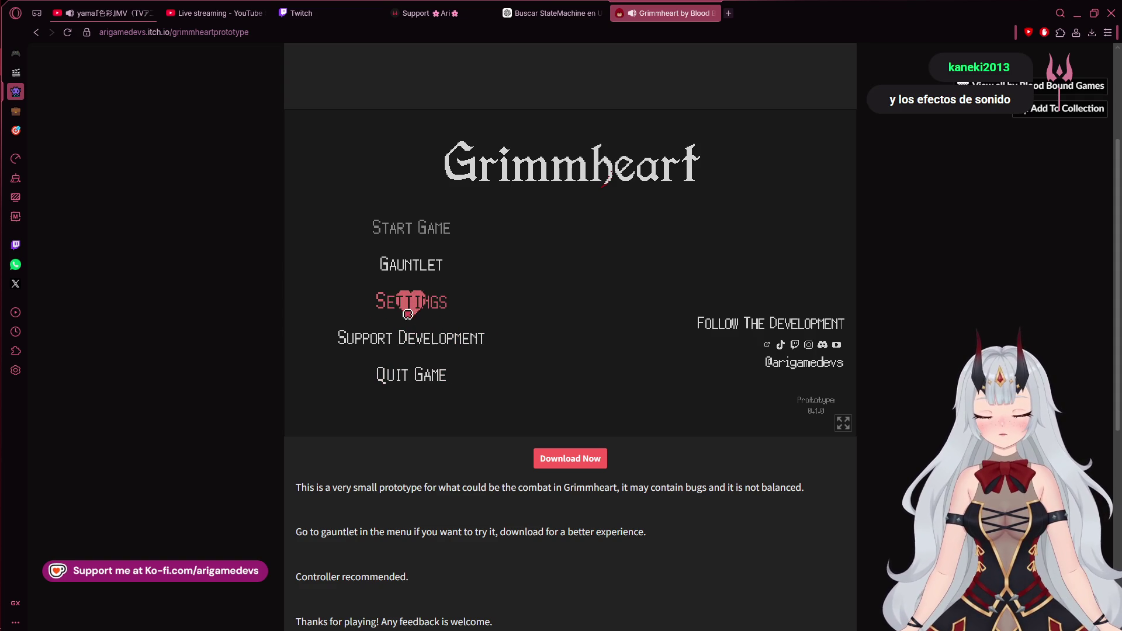
Glance at StateMachine.cs and the Unity editor, then return to the game in the browser
{"action": "mouse_move", "coordinate": [1, 179]}
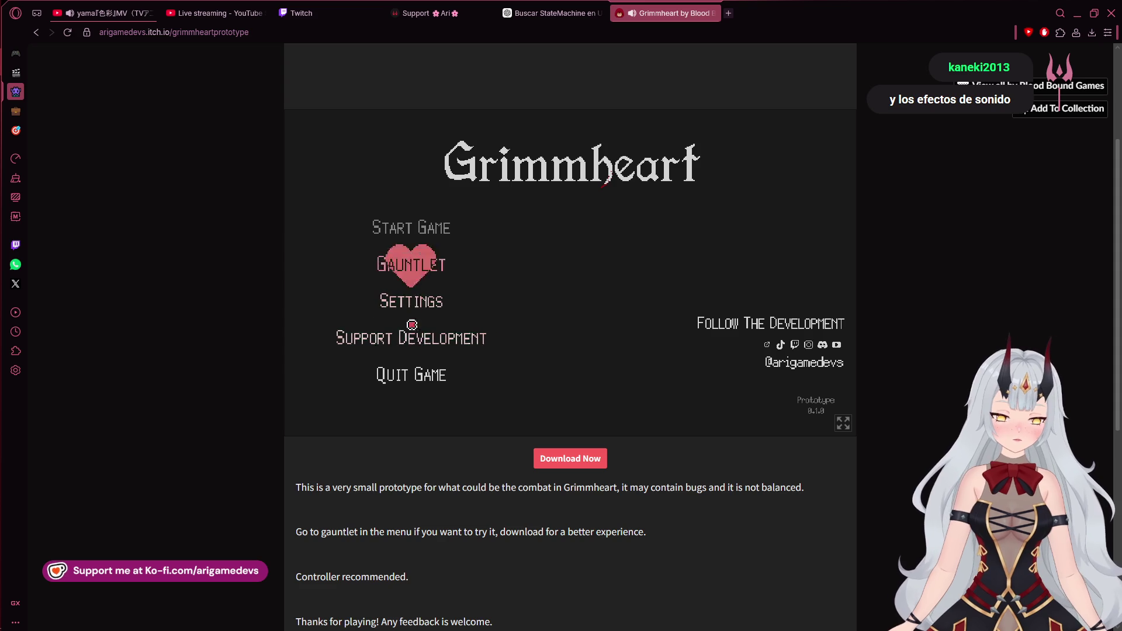
{"action": "mouse_move", "coordinate": [2, 349]}
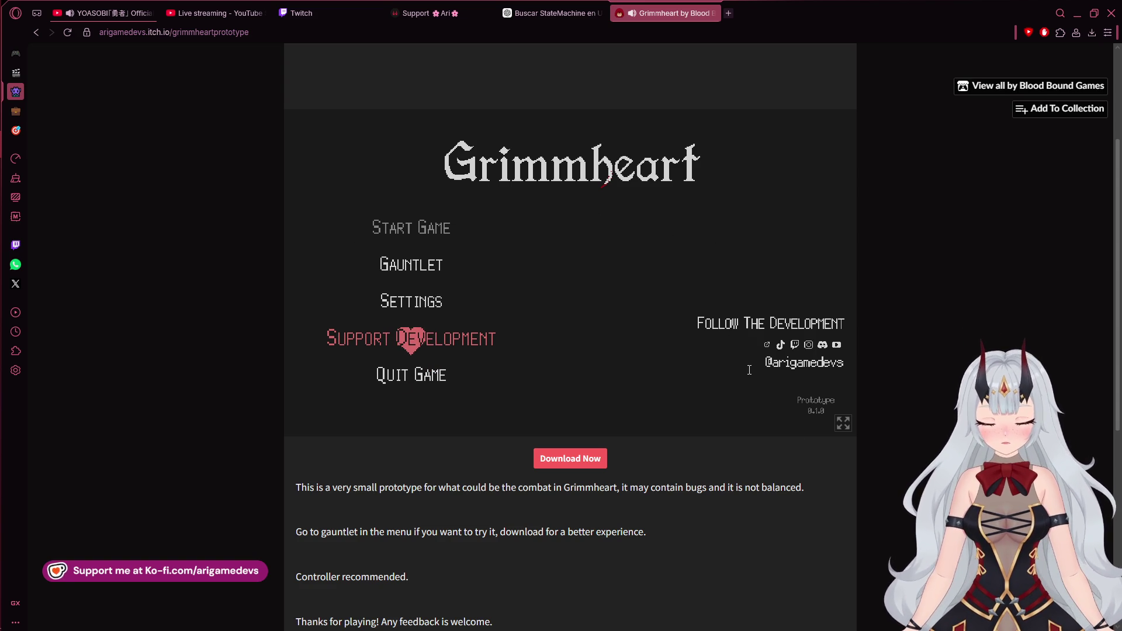
{"action": "mouse_move", "coordinate": [2, 121]}
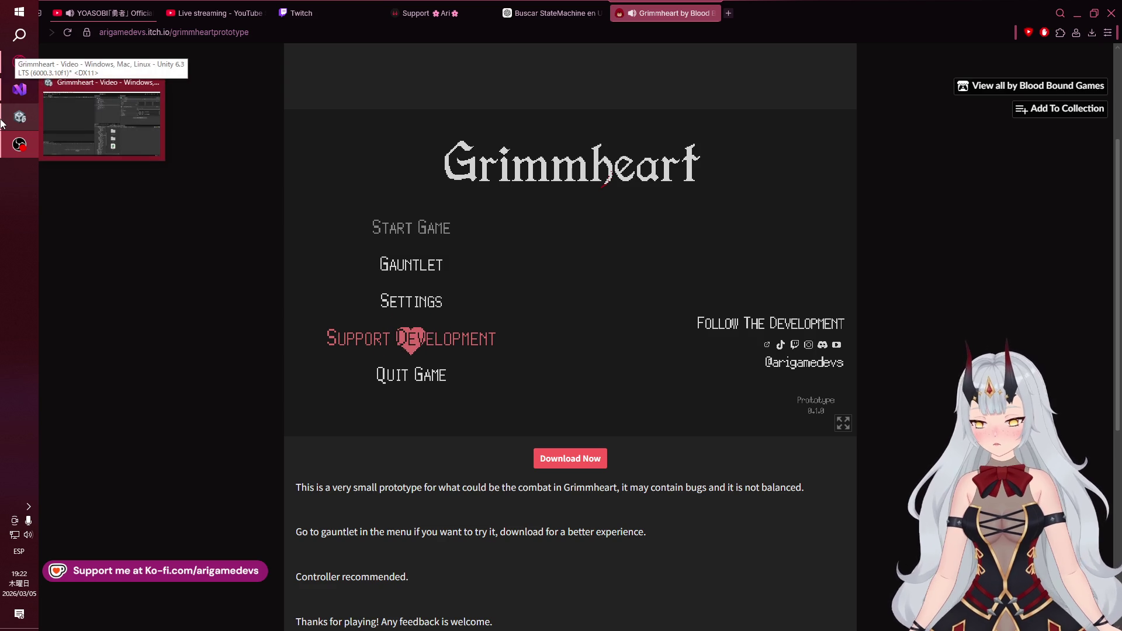
{"action": "mouse_move", "coordinate": [18, 139]}
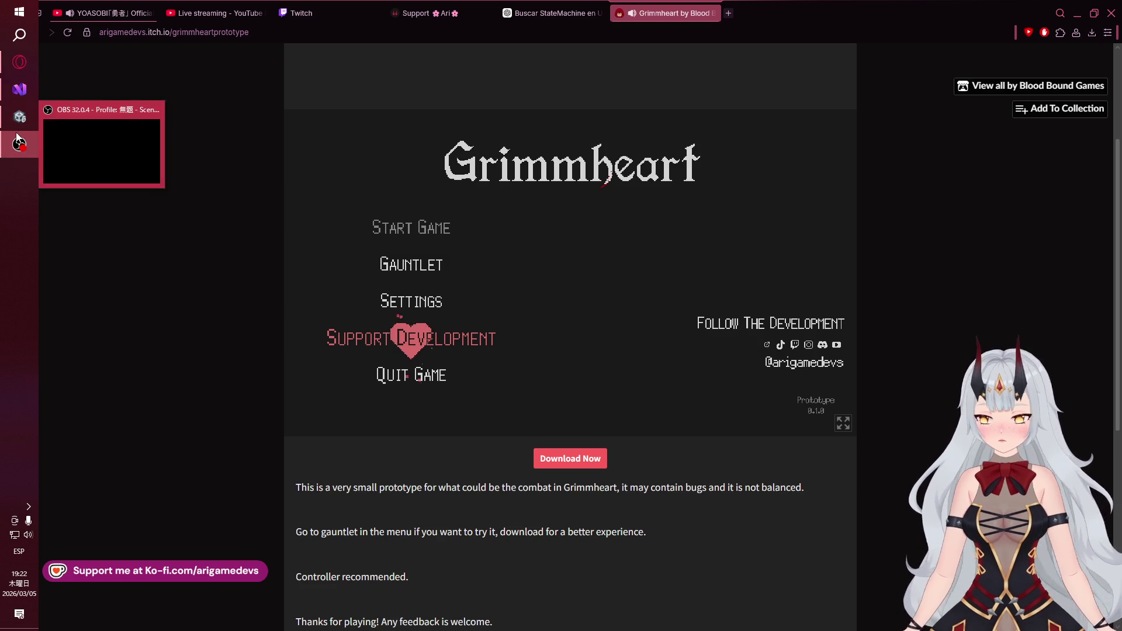
{"action": "left_click", "coordinate": [27, 97]}
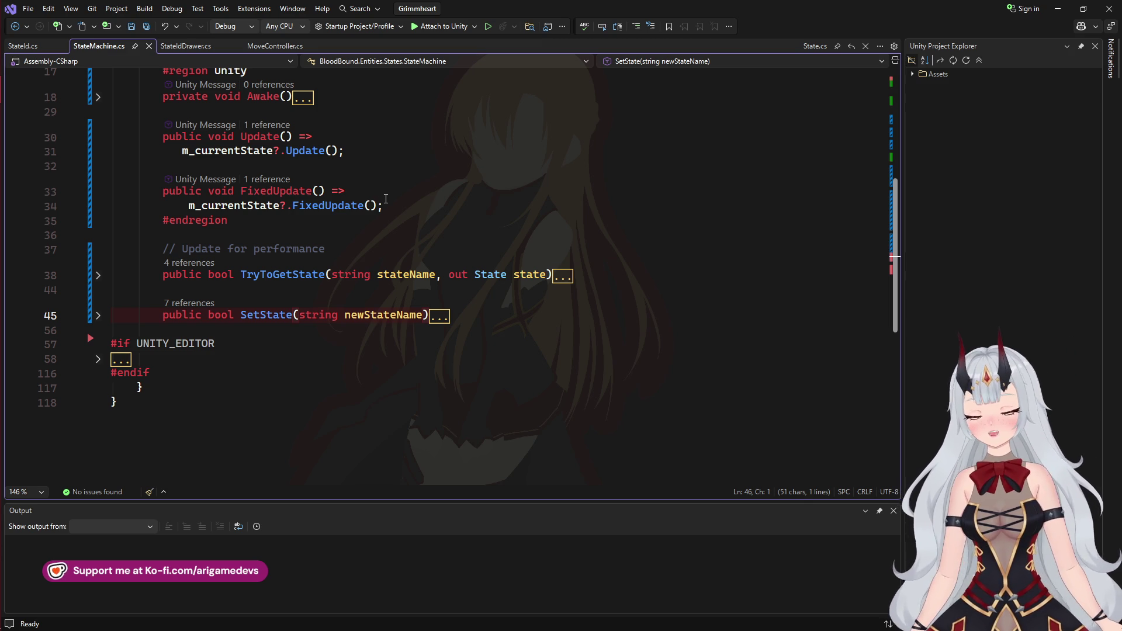
{"action": "left_click", "coordinate": [19, 117]}
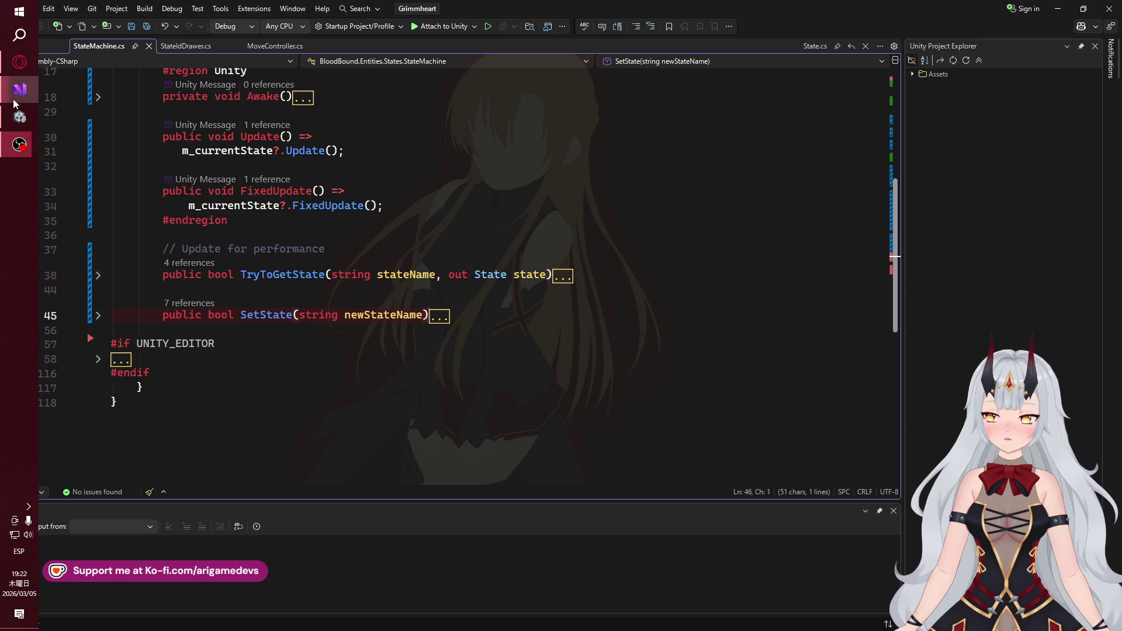
{"action": "left_click", "coordinate": [19, 89]}
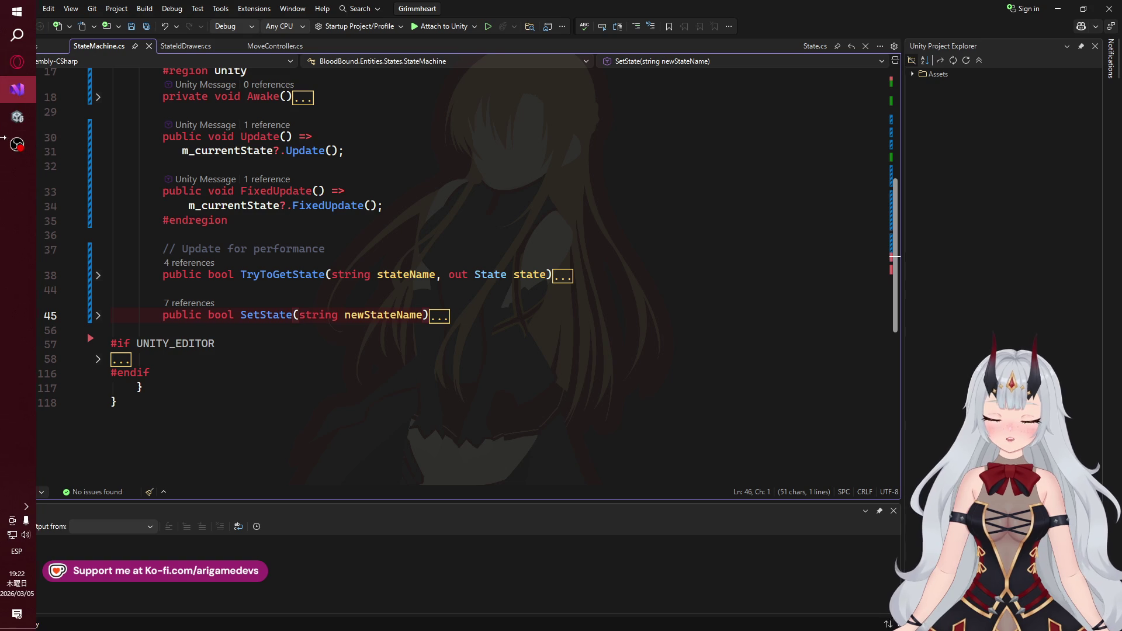
{"action": "left_click", "coordinate": [21, 71]}
View the game's Audio settings, back out to the main menu, then switch to Unity
{"action": "left_click", "coordinate": [413, 295]}
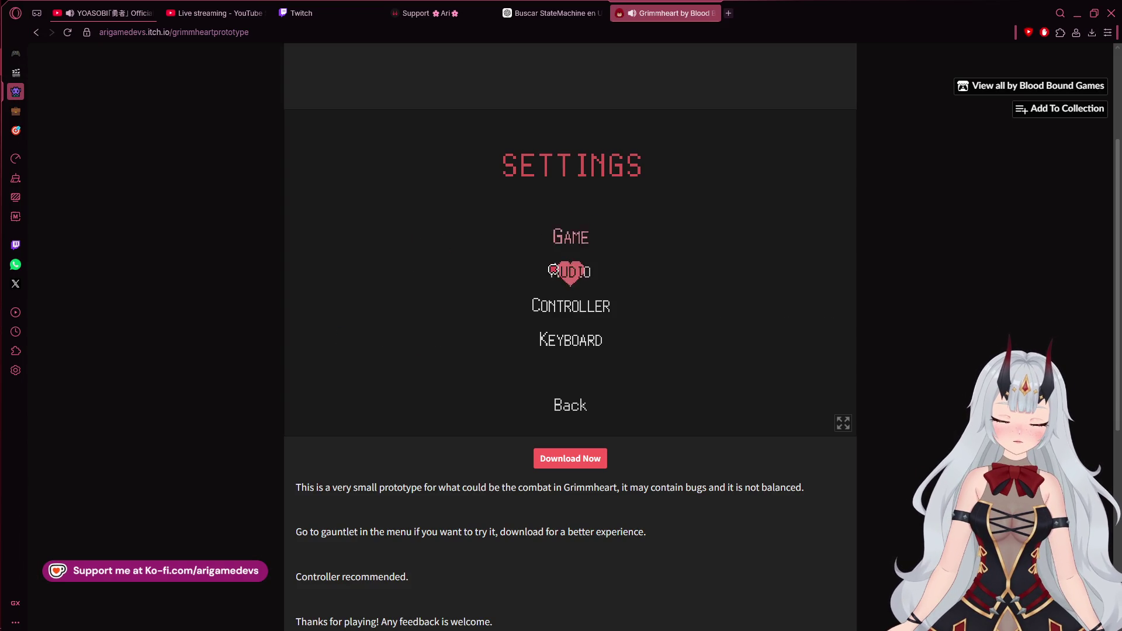
{"action": "left_click", "coordinate": [555, 272]}
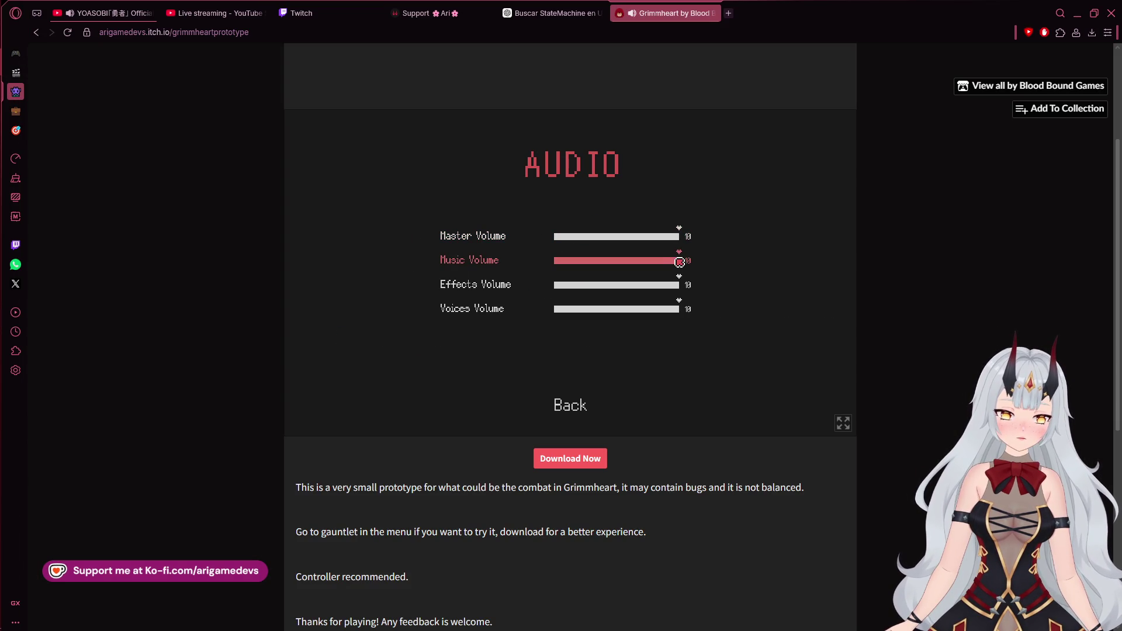
{"action": "left_click", "coordinate": [567, 405]}
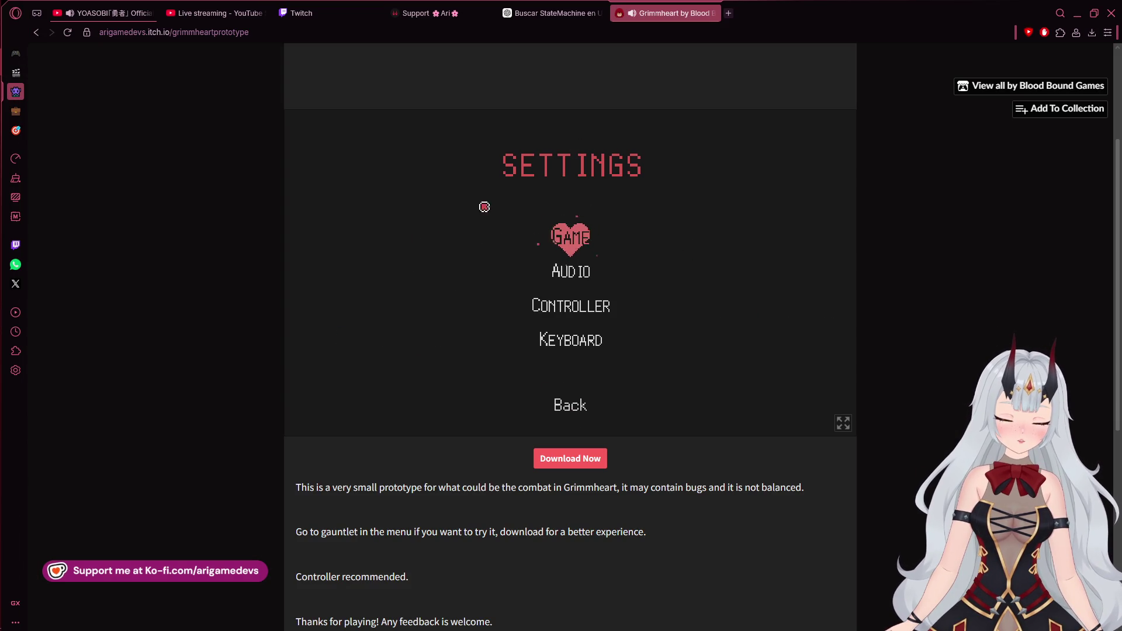
{"action": "left_click", "coordinate": [565, 405]}
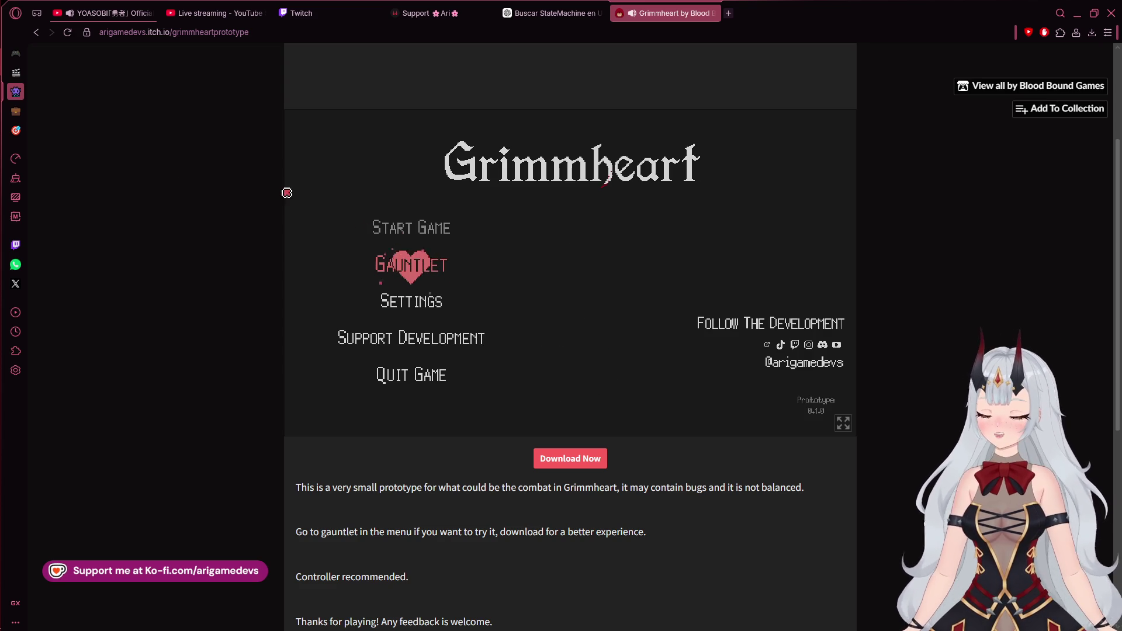
{"action": "mouse_move", "coordinate": [2, 151]}
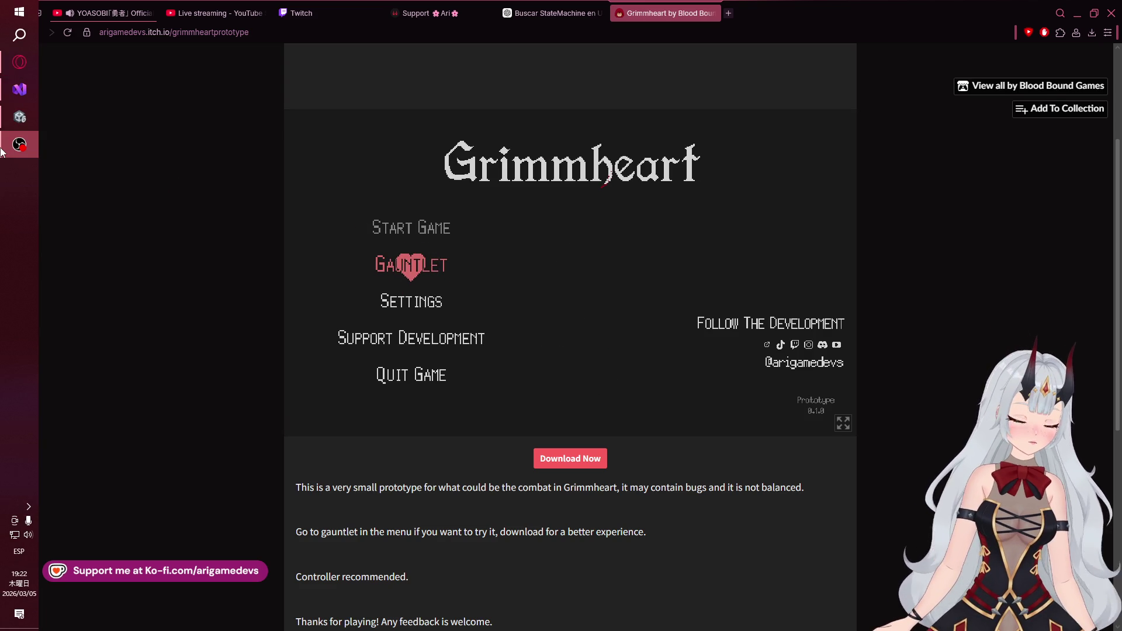
{"action": "left_click", "coordinate": [7, 112]}
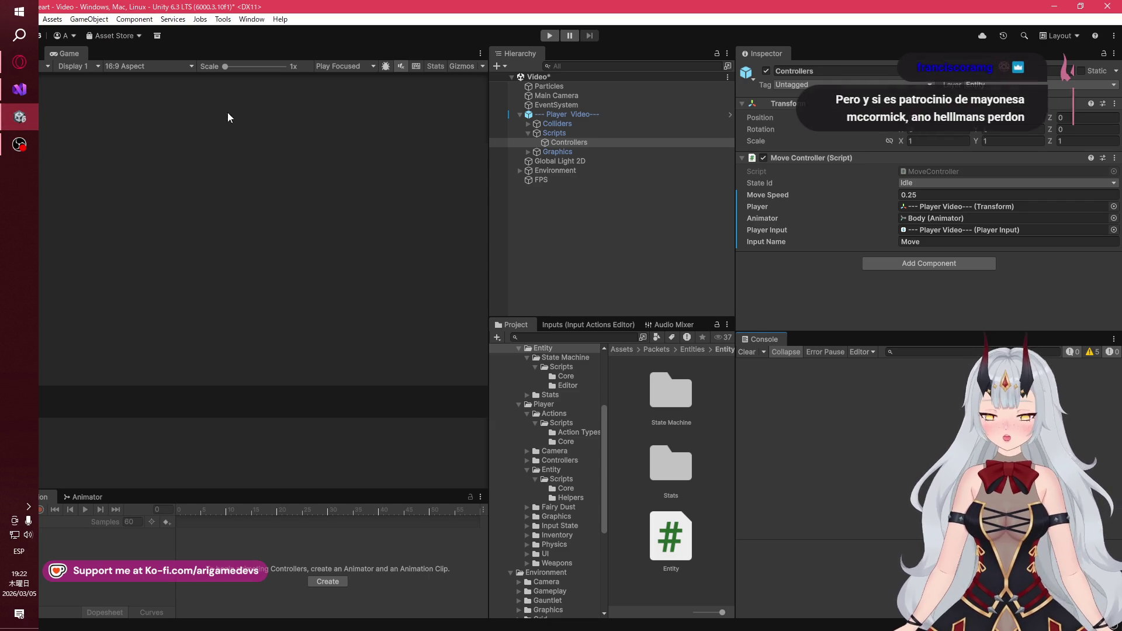
{"action": "left_click", "coordinate": [931, 183]}
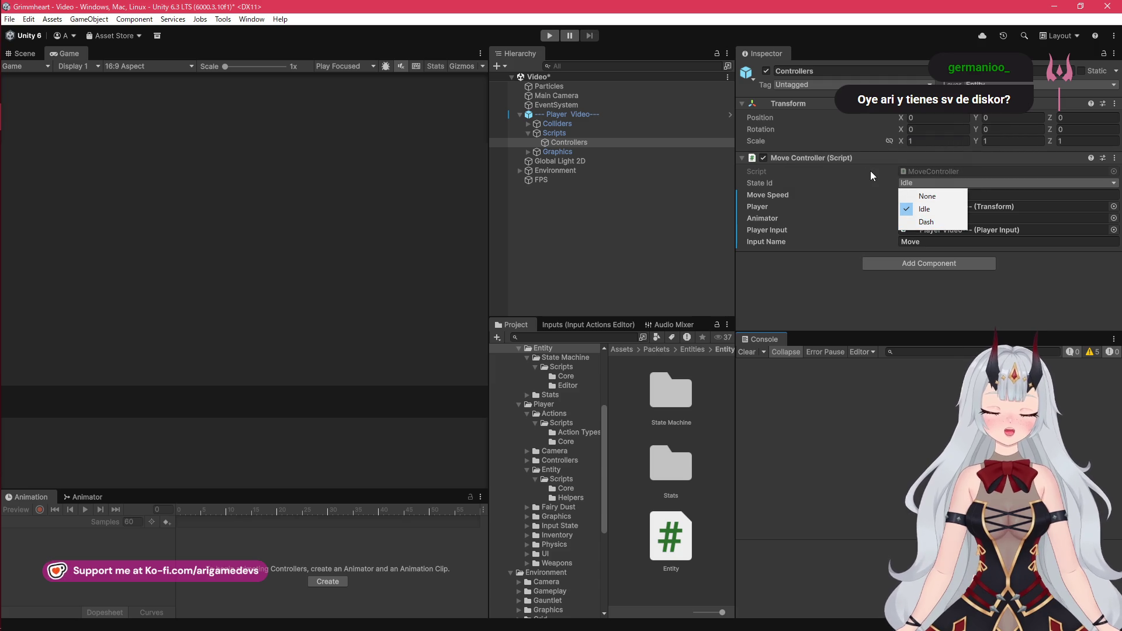
{"action": "left_click", "coordinate": [17, 146]}
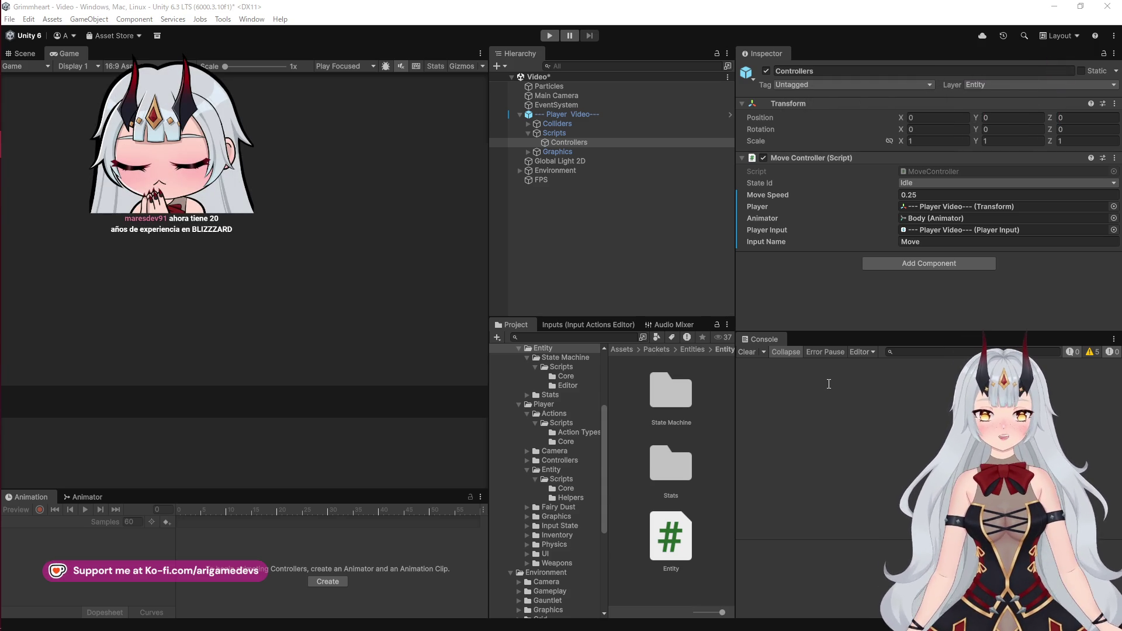
Check the Twitch stream-manager dashboard in Opera, then bring StateMachine.cs in Visual Studio forward
{"action": "key", "text": "alt+Tab"}
{"action": "key", "text": "Tab"}
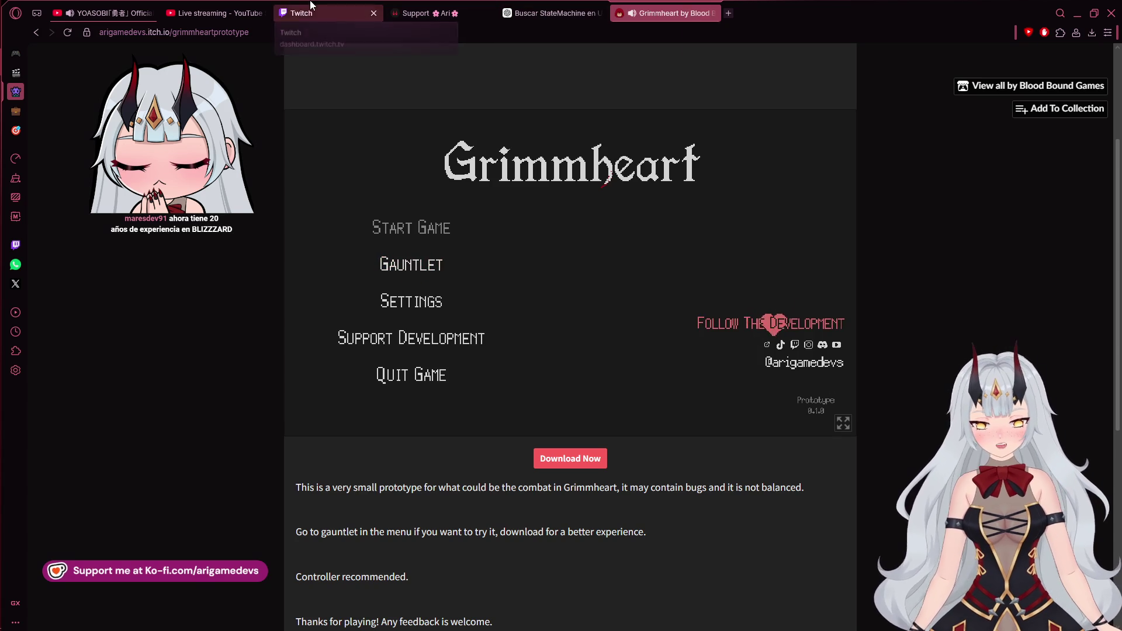
{"action": "left_click", "coordinate": [345, 13]}
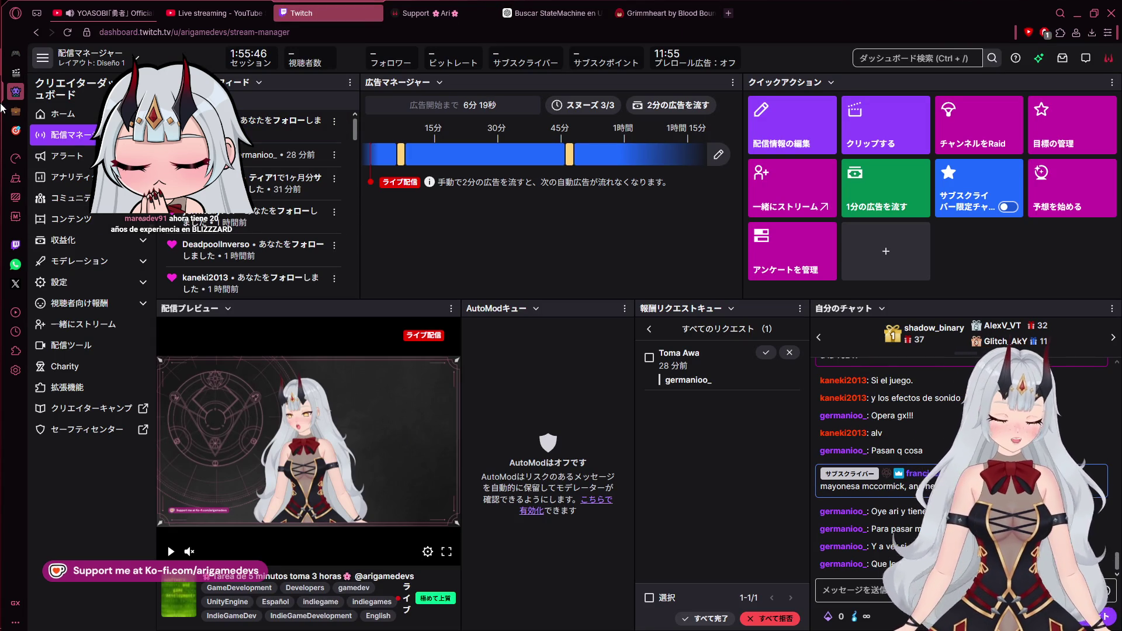
{"action": "mouse_move", "coordinate": [1, 78]}
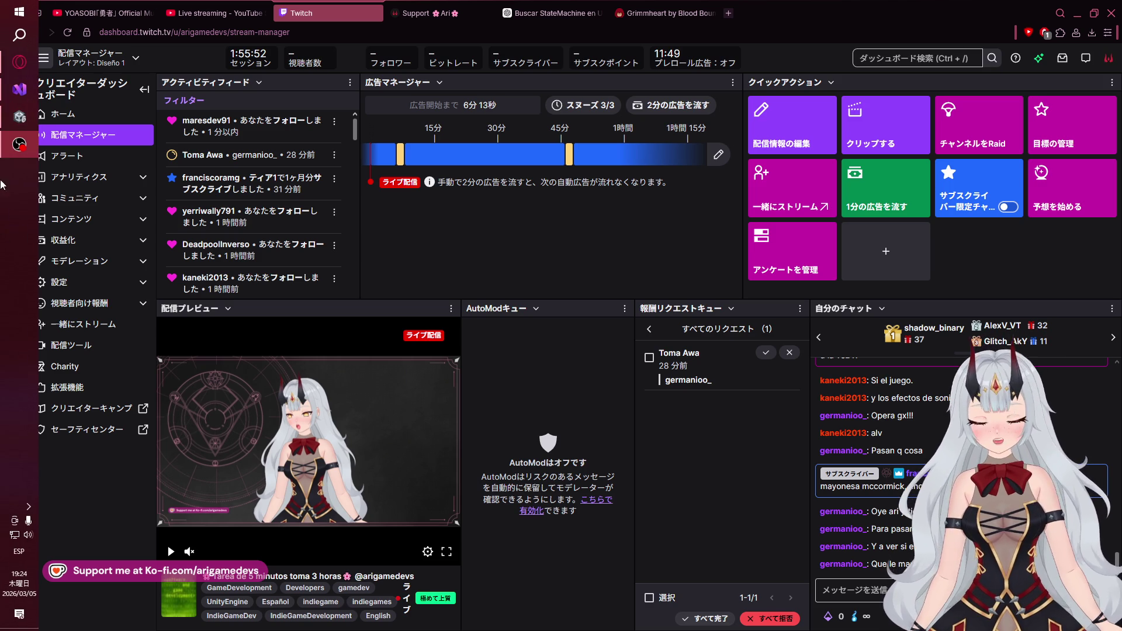
{"action": "left_click", "coordinate": [11, 119]}
{"action": "left_click", "coordinate": [19, 89]}
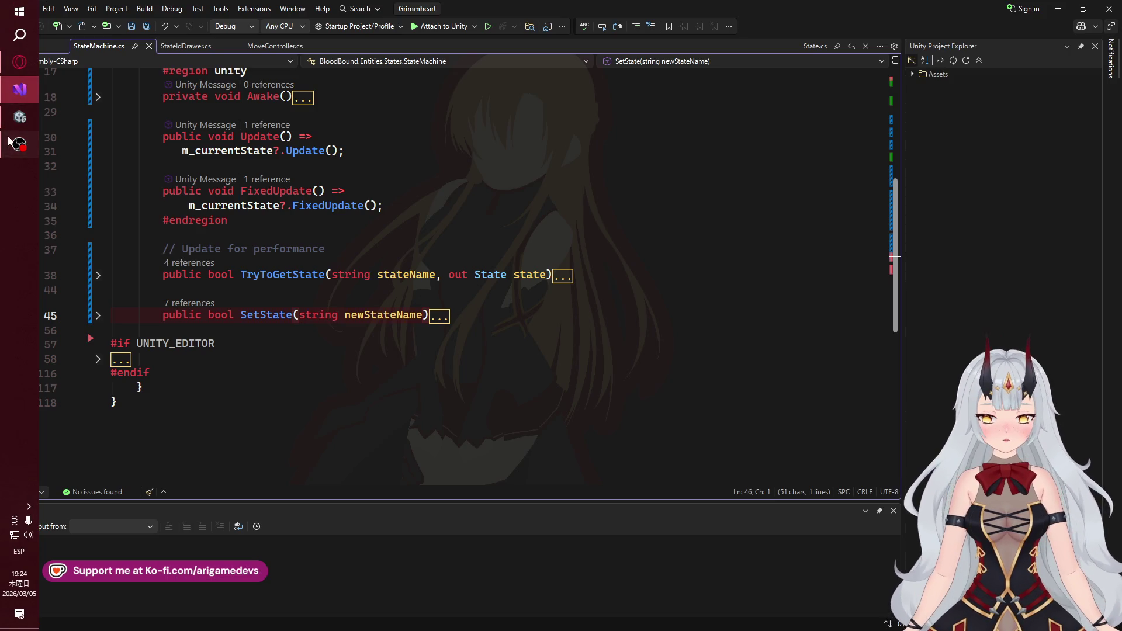
Deselect the Controllers object in the Unity Hierarchy, then return to StateMachine.cs in Visual Studio
{"action": "left_click", "coordinate": [10, 124]}
{"action": "left_click", "coordinate": [546, 243]}
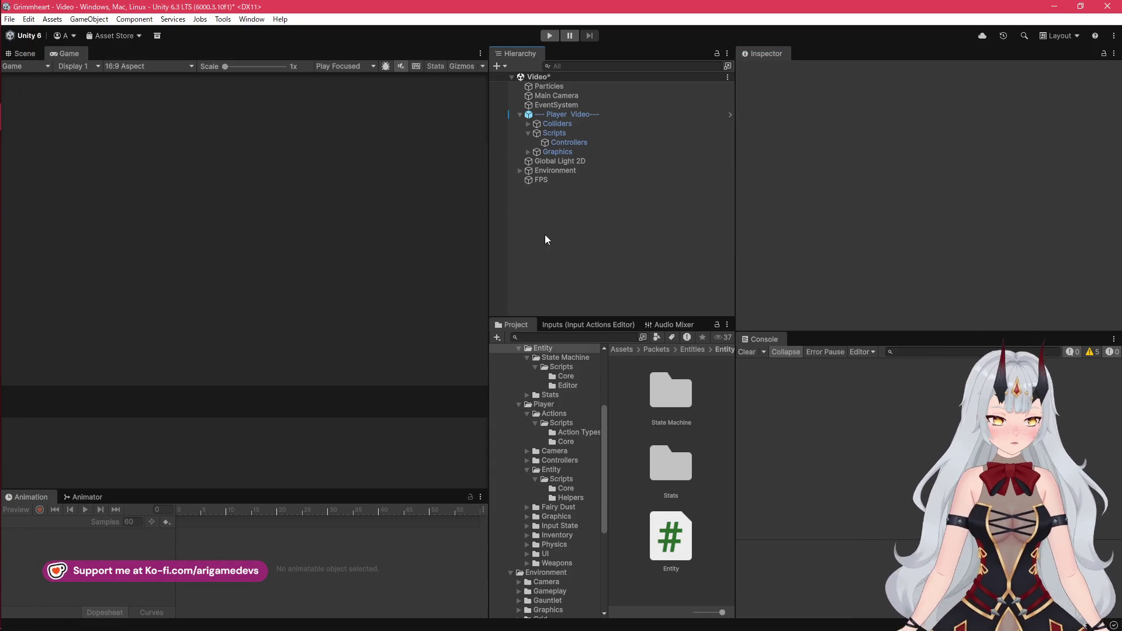
{"action": "mouse_move", "coordinate": [5, 155]}
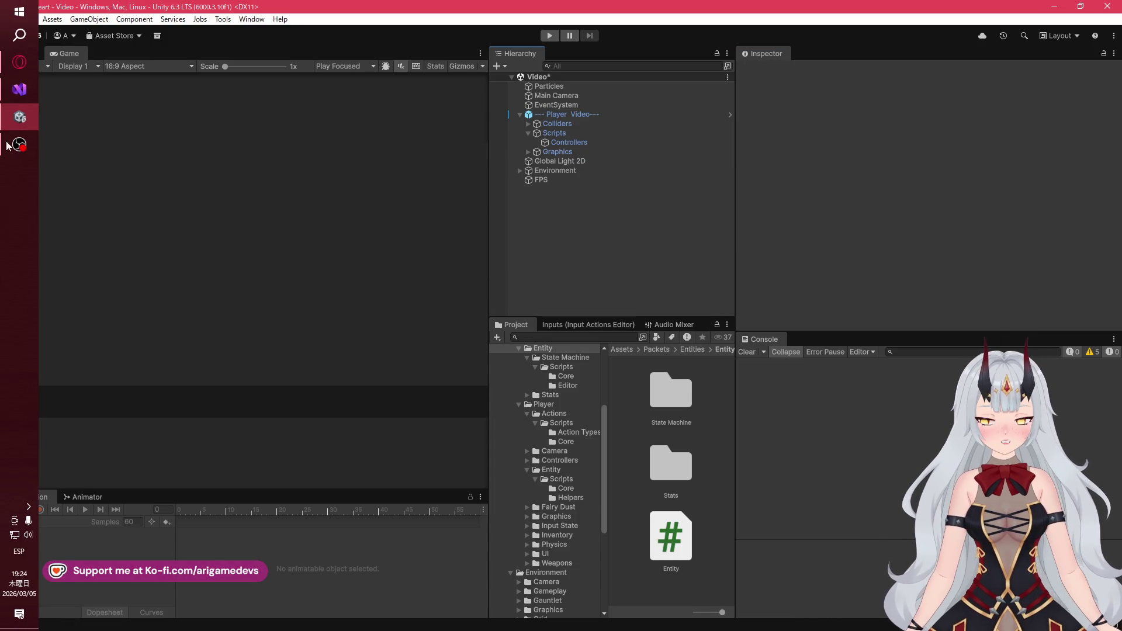
{"action": "left_click", "coordinate": [5, 92]}
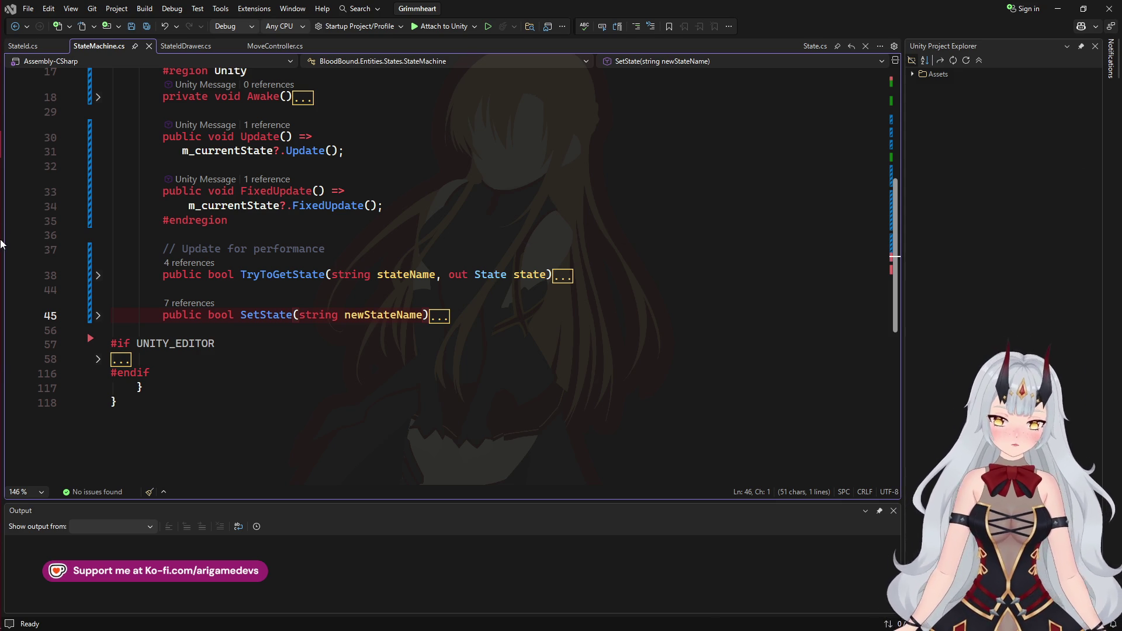
Cut the 'Update for performance' comment line out of StateMachine.cs
{"action": "left_click", "coordinate": [339, 249]}
{"action": "key", "text": "ctrl+x"}
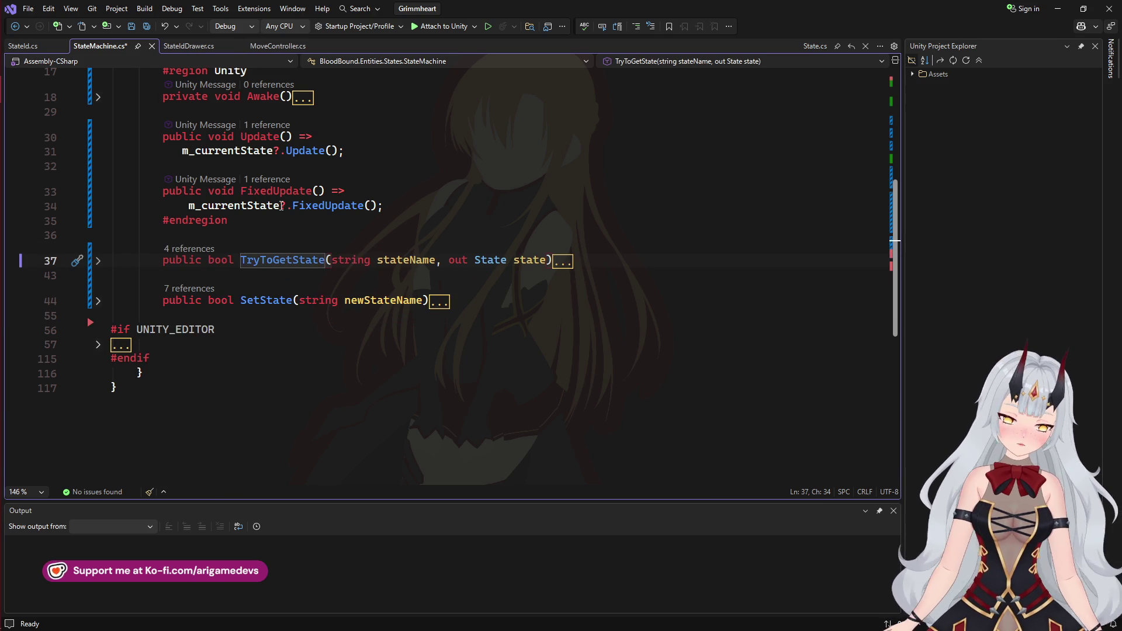
{"action": "scroll", "coordinate": [274, 246], "scroll_direction": "up", "scroll_amount": 4}
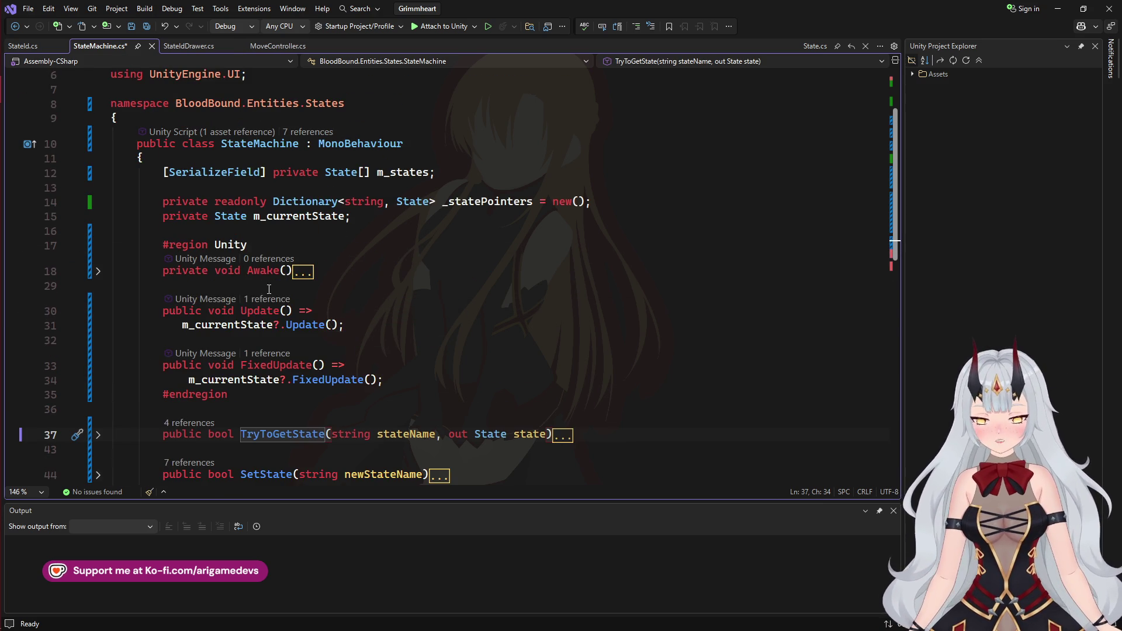
{"action": "scroll", "coordinate": [269, 289], "scroll_direction": "down", "scroll_amount": 2}
Wrap TryToGetState and SetState in '#region Utilities' … '#endregion' and save the script
{"action": "left_click", "coordinate": [253, 317]}
{"action": "key", "text": "Return"}
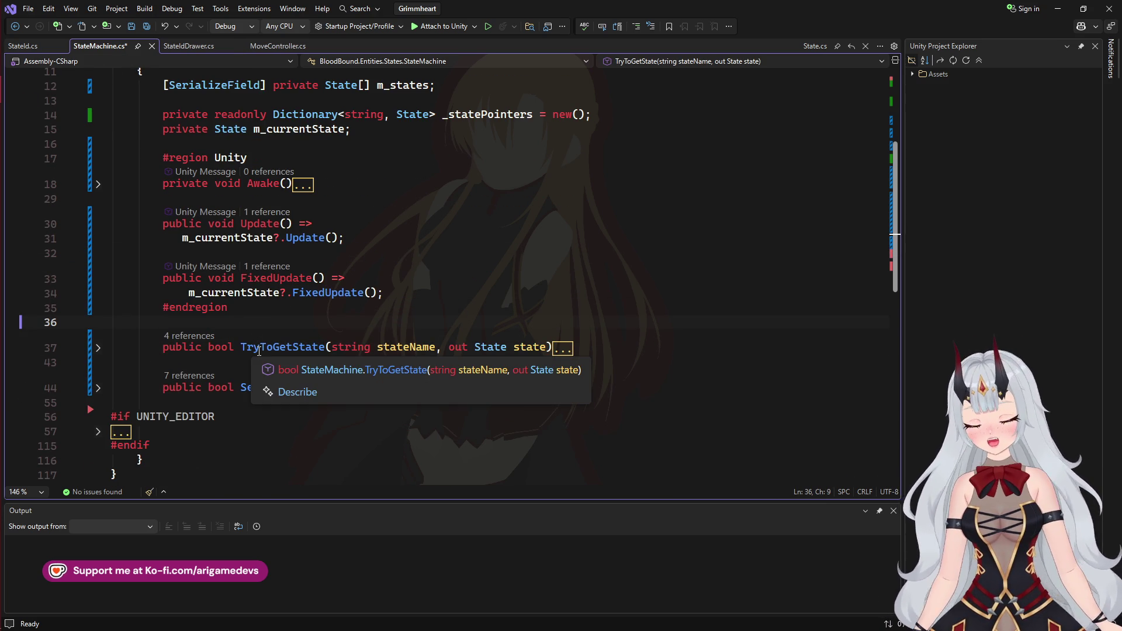
{"action": "type", "text": "#reg"}
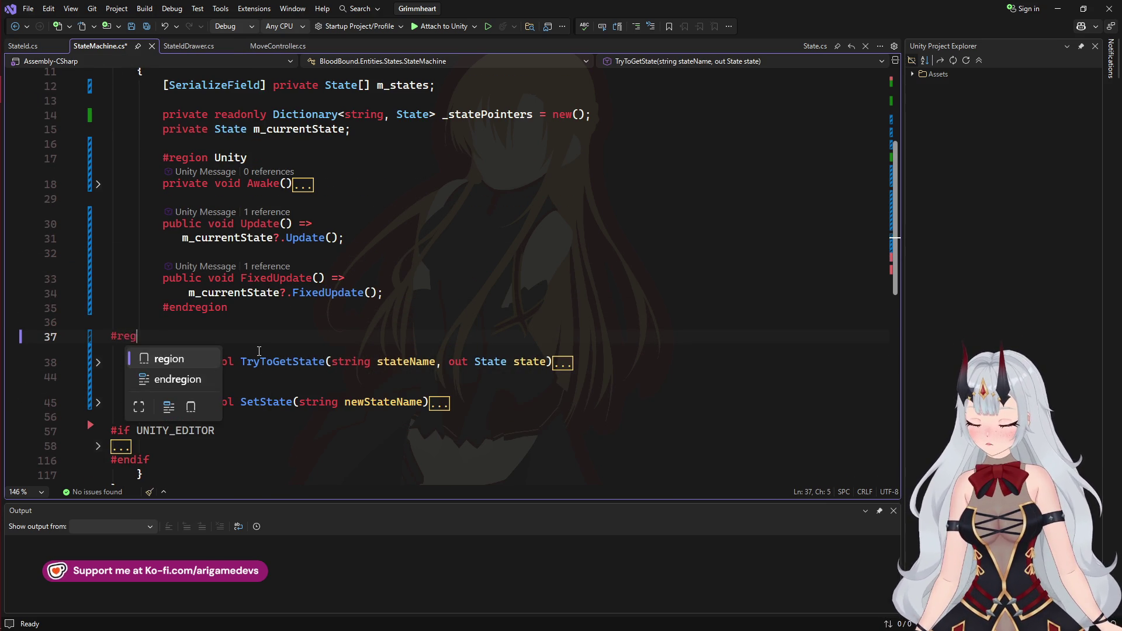
{"action": "type", "text": "ion Utilities"}
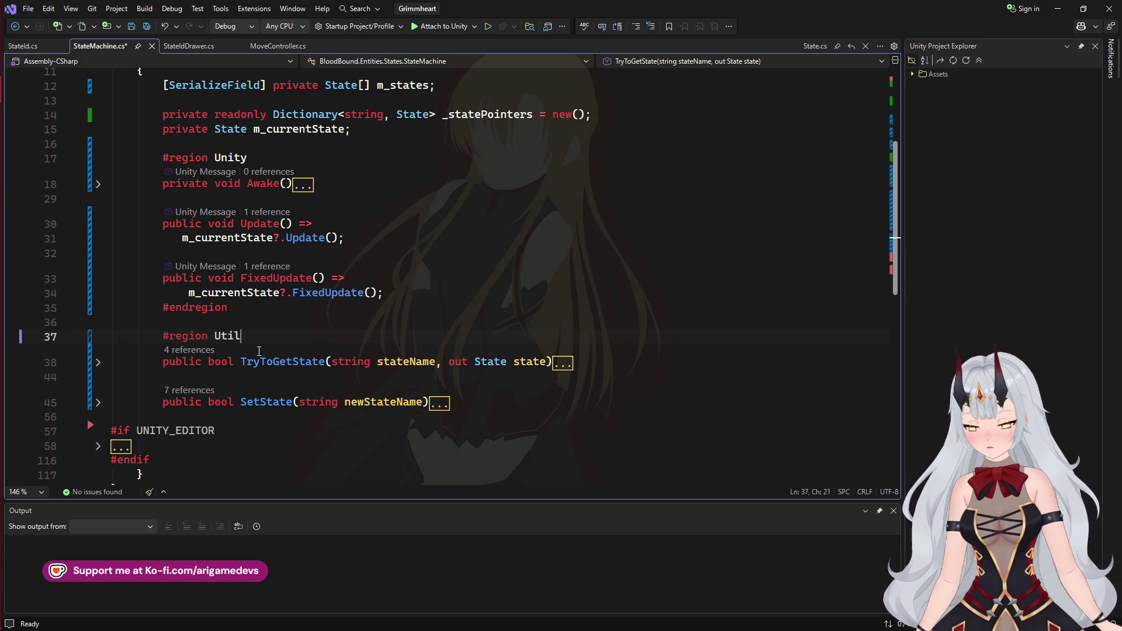
{"action": "key", "text": "Down"}
{"action": "key", "text": "Down"}
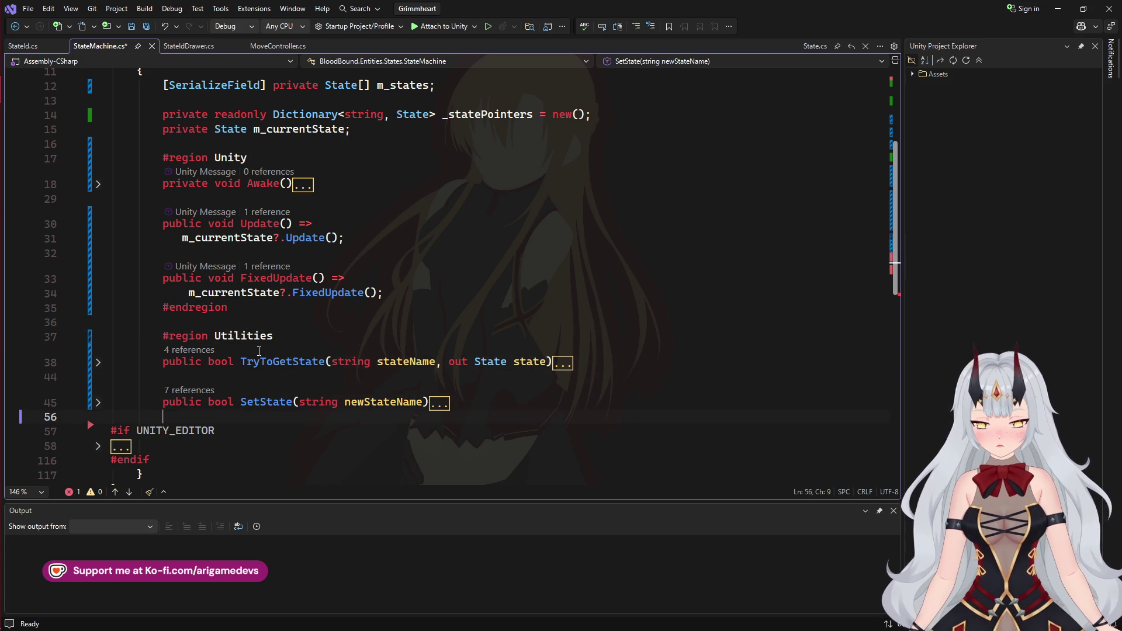
{"action": "key", "text": "Return"}
{"action": "key", "text": "Up"}
{"action": "type", "text": "#en"}
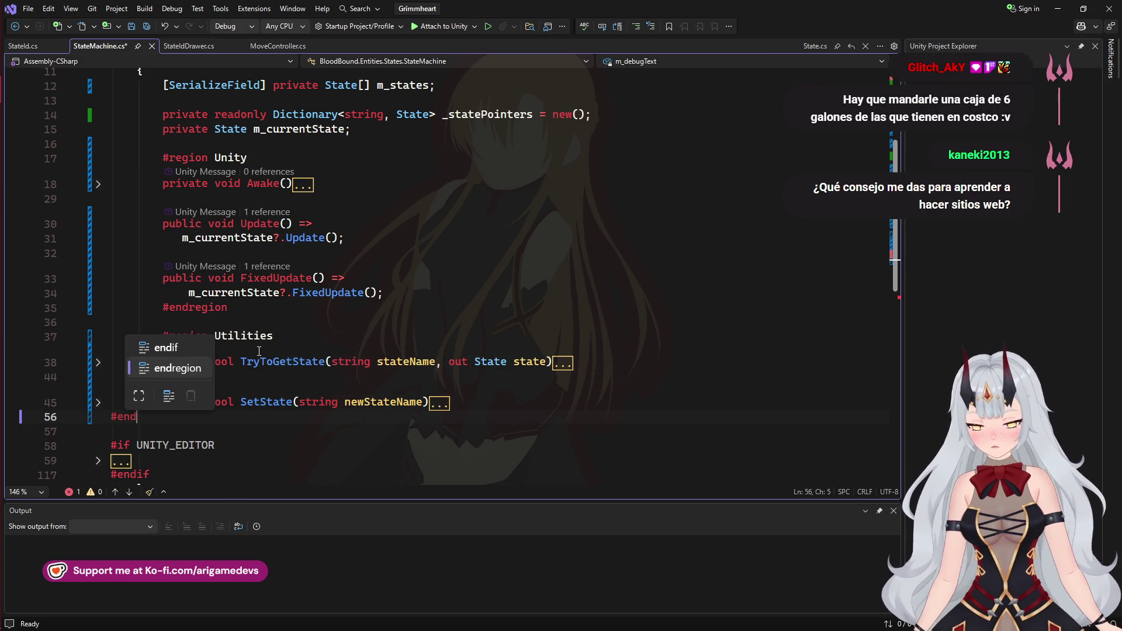
{"action": "key", "text": "Tab"}
{"action": "key", "text": "ctrl+s"}
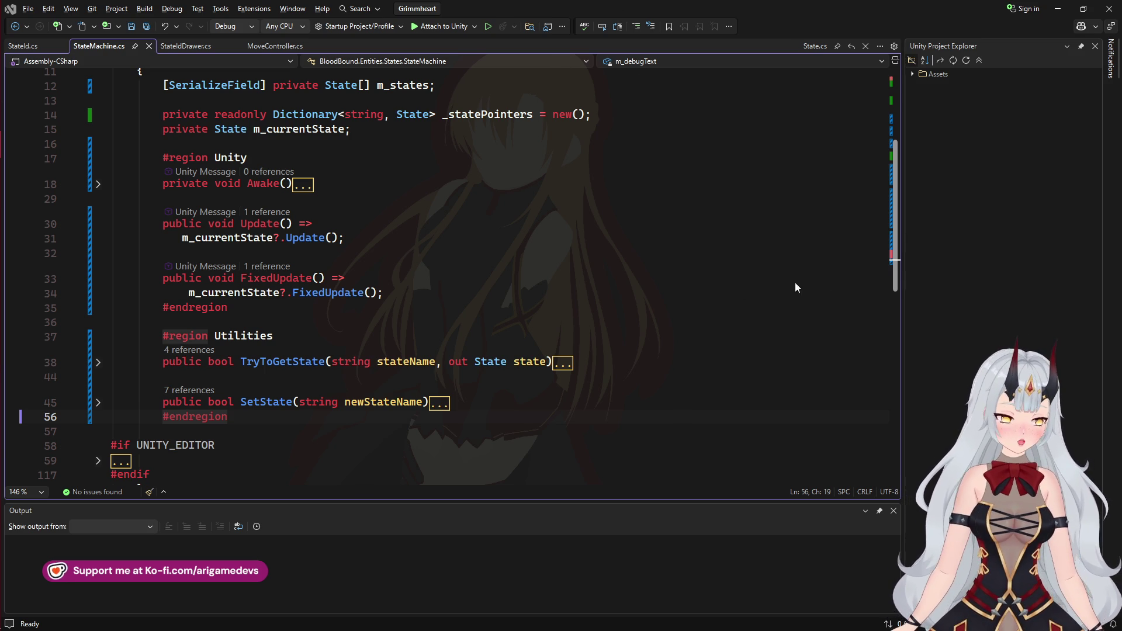
Return to the Unity Editor showing the Entity folder in the Project browser
{"action": "mouse_move", "coordinate": [10, 267]}
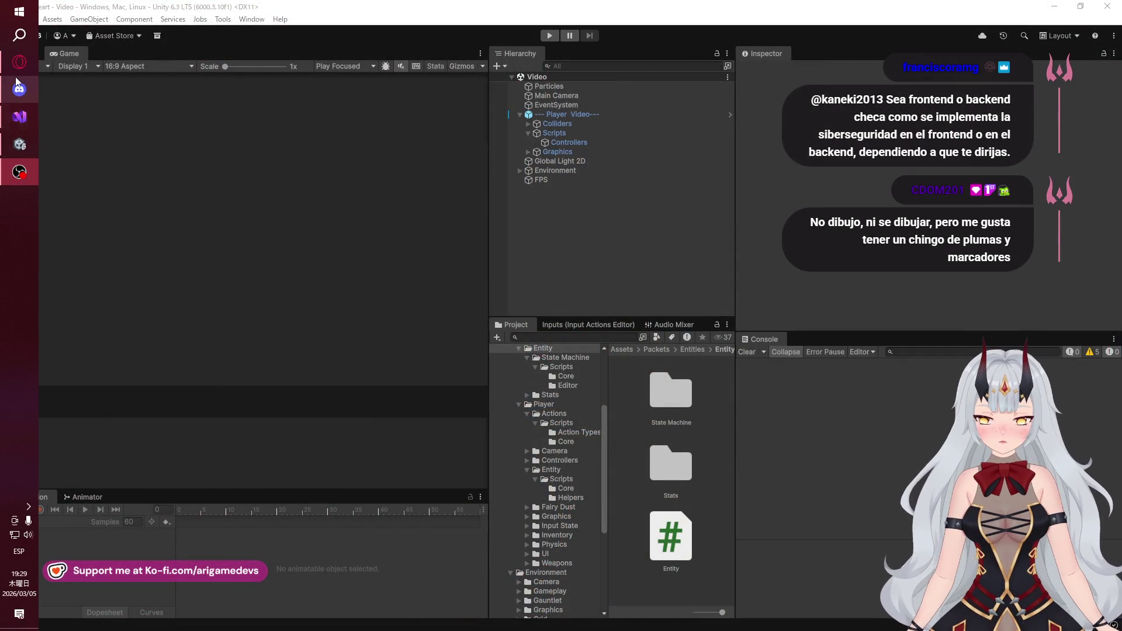
In Discord, view the first shared drawing and the red-haired girl drawing full-size
{"action": "left_click", "coordinate": [20, 89]}
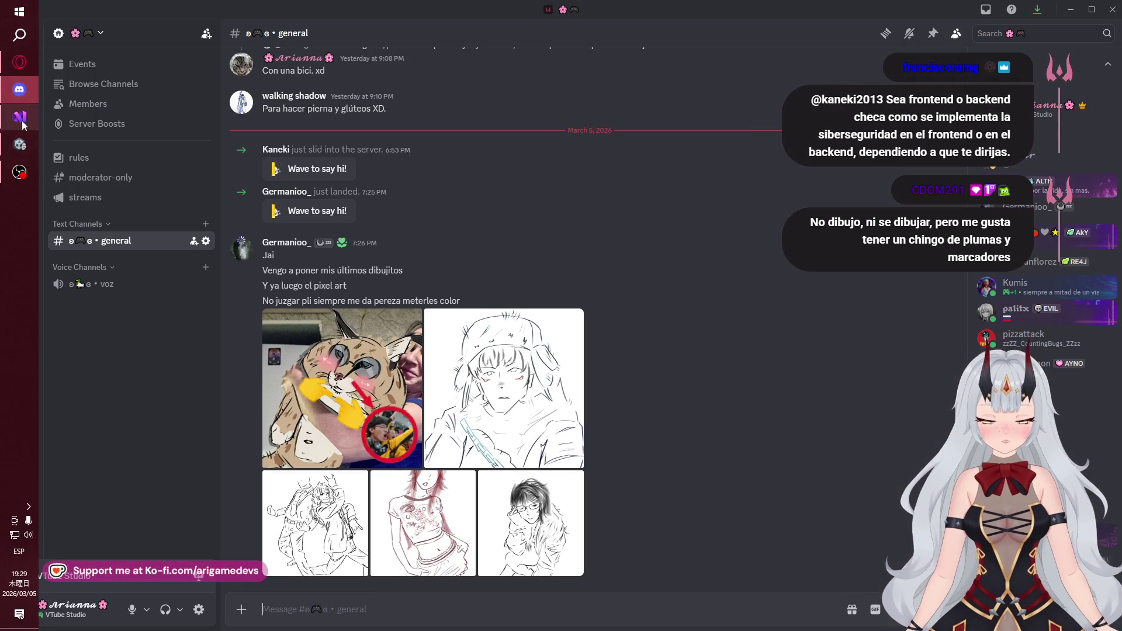
{"action": "left_click", "coordinate": [399, 387]}
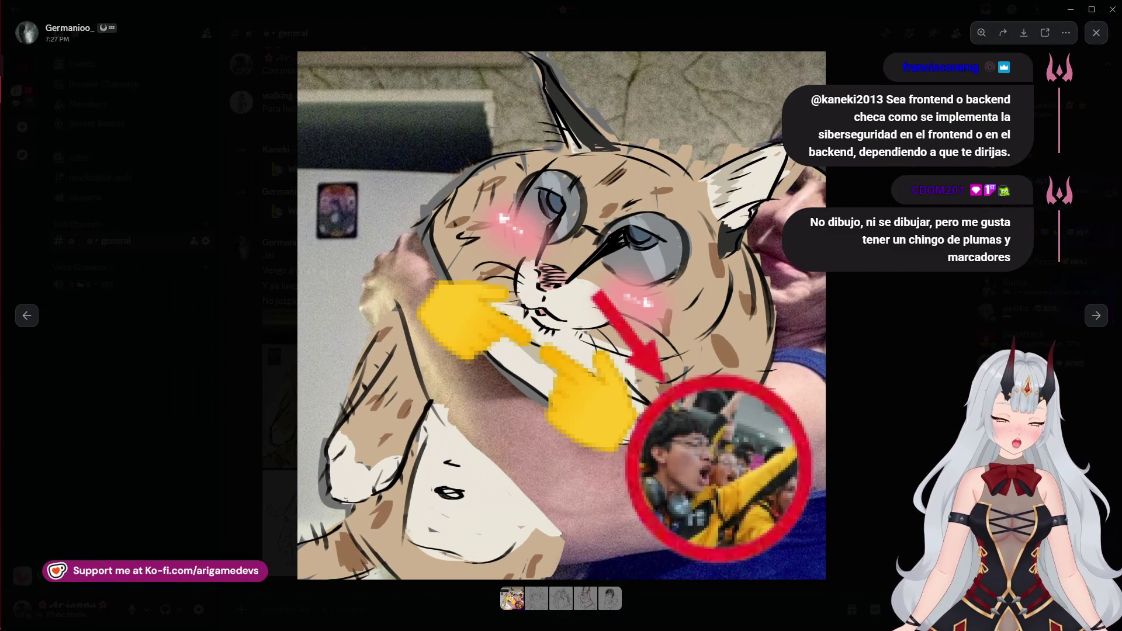
{"action": "left_click", "coordinate": [957, 274]}
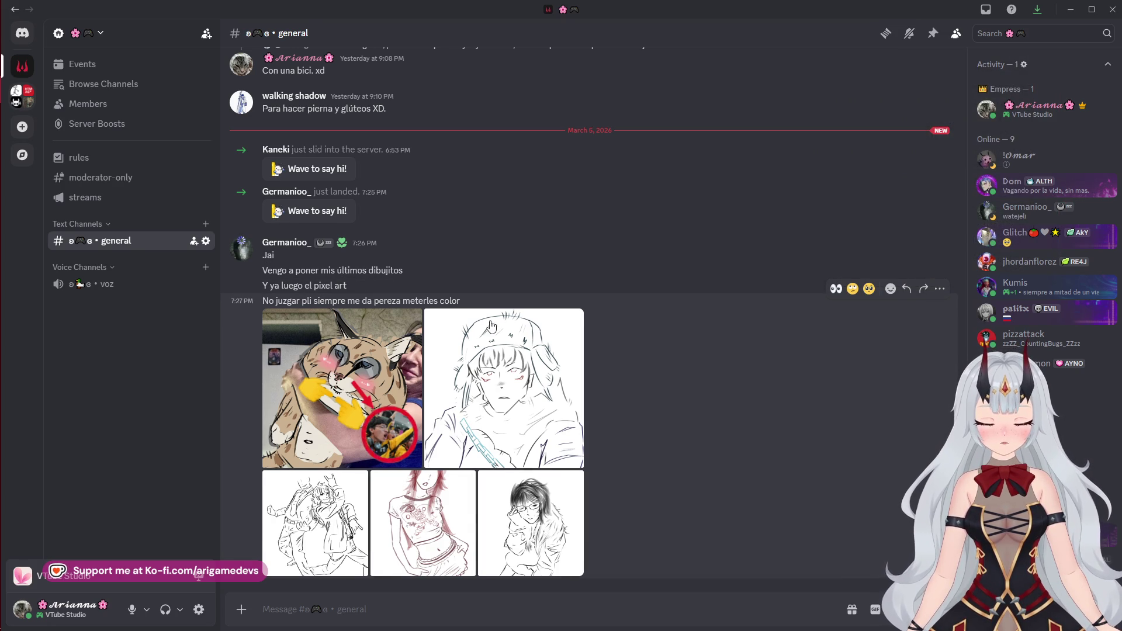
{"action": "left_click", "coordinate": [433, 497]}
{"action": "left_click", "coordinate": [391, 617]}
Post 'Mételes color.' and 'Dea. xd' in #general, then enlarge the fur hat sketch
{"action": "type", "text": "Mételes color."}
{"action": "key", "text": "Return"}
{"action": "type", "text": "Dea. xd"}
{"action": "key", "text": "Return"}
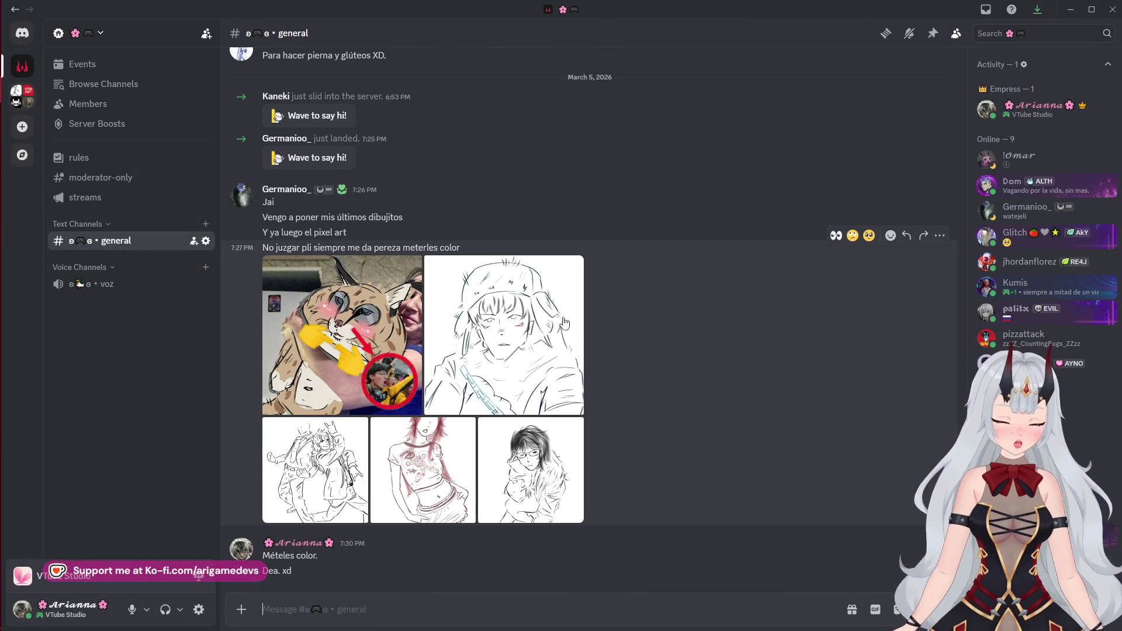
{"action": "left_click", "coordinate": [488, 362]}
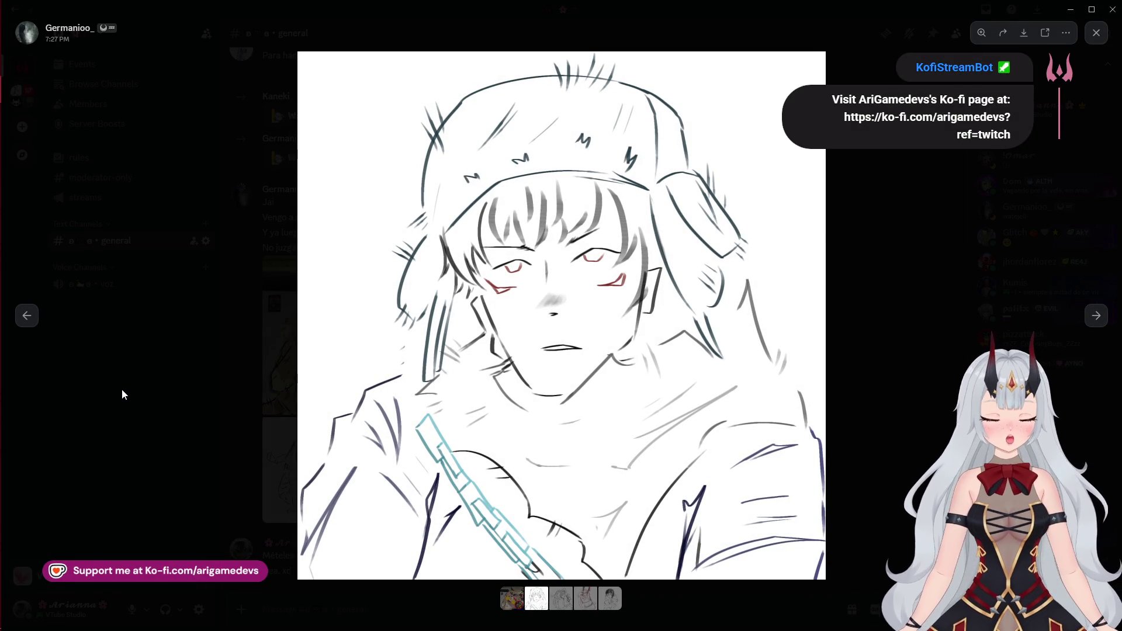
Leave the enlarged fur-hat sketch and bring the Unity Editor to the front
{"action": "mouse_move", "coordinate": [3, 289]}
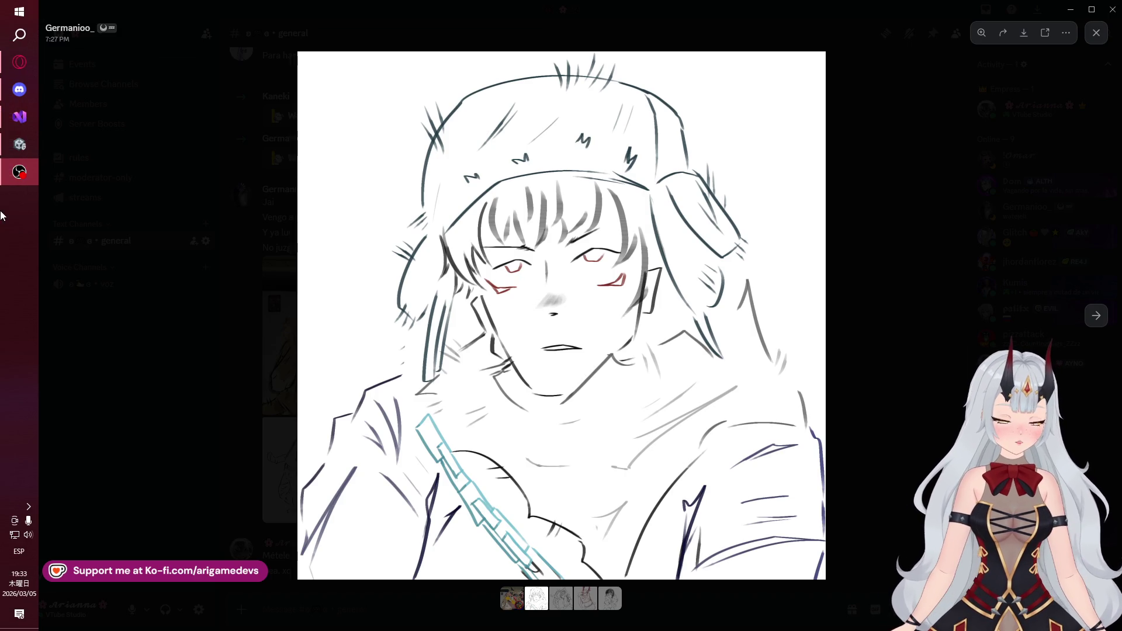
{"action": "left_click", "coordinate": [12, 152]}
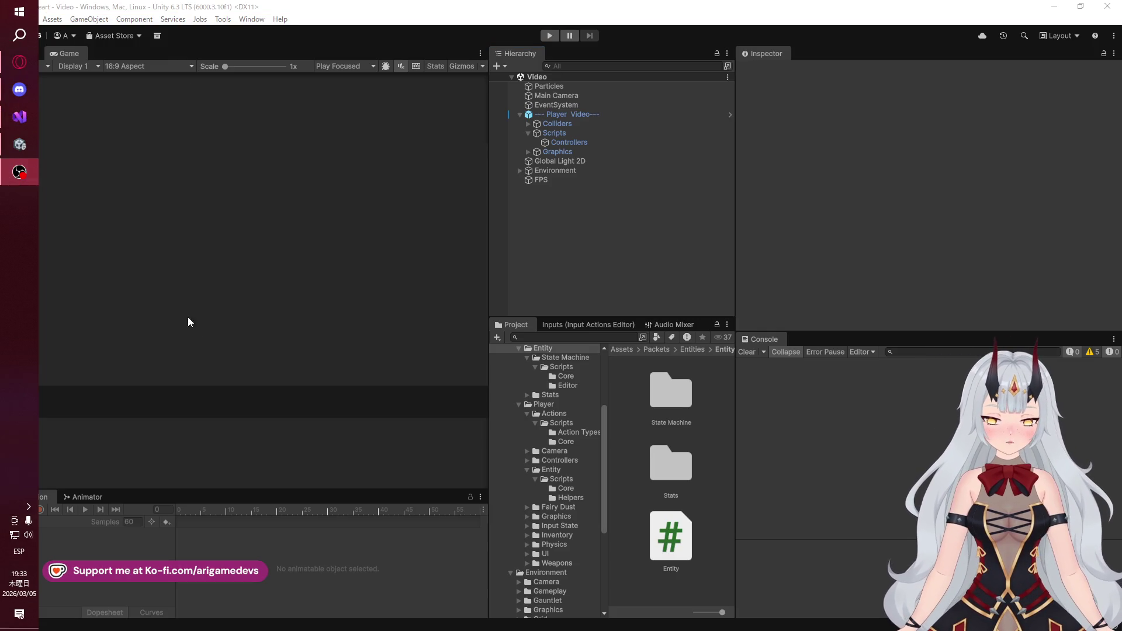
Cycle through all five shared drawings in Discord's image viewer, then close it
{"action": "left_click", "coordinate": [19, 88]}
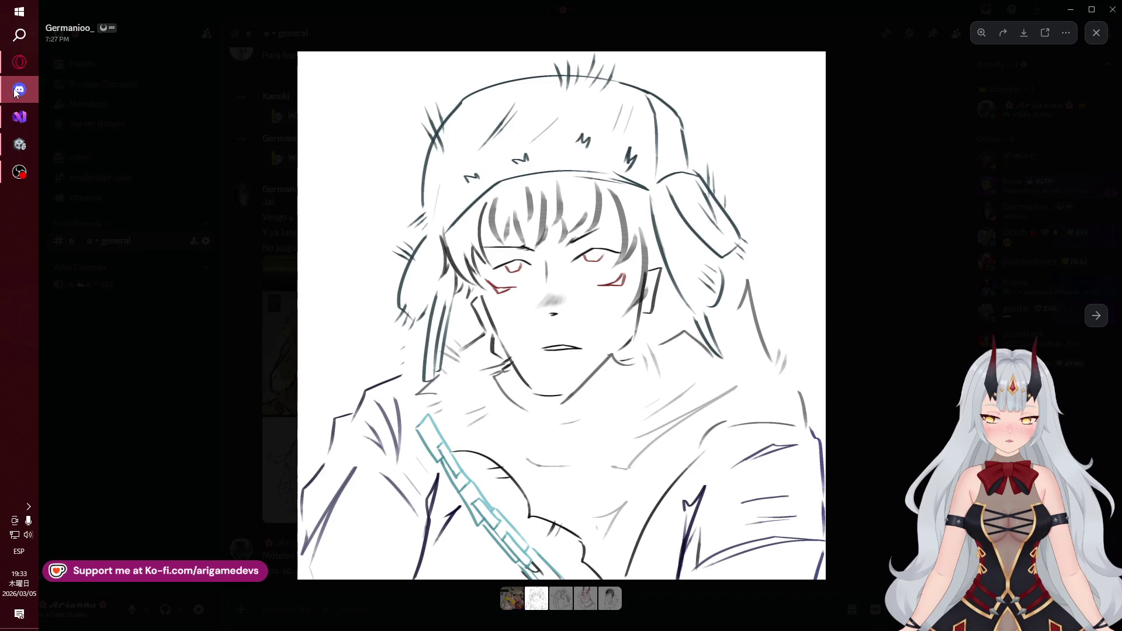
{"action": "left_click", "coordinate": [156, 253]}
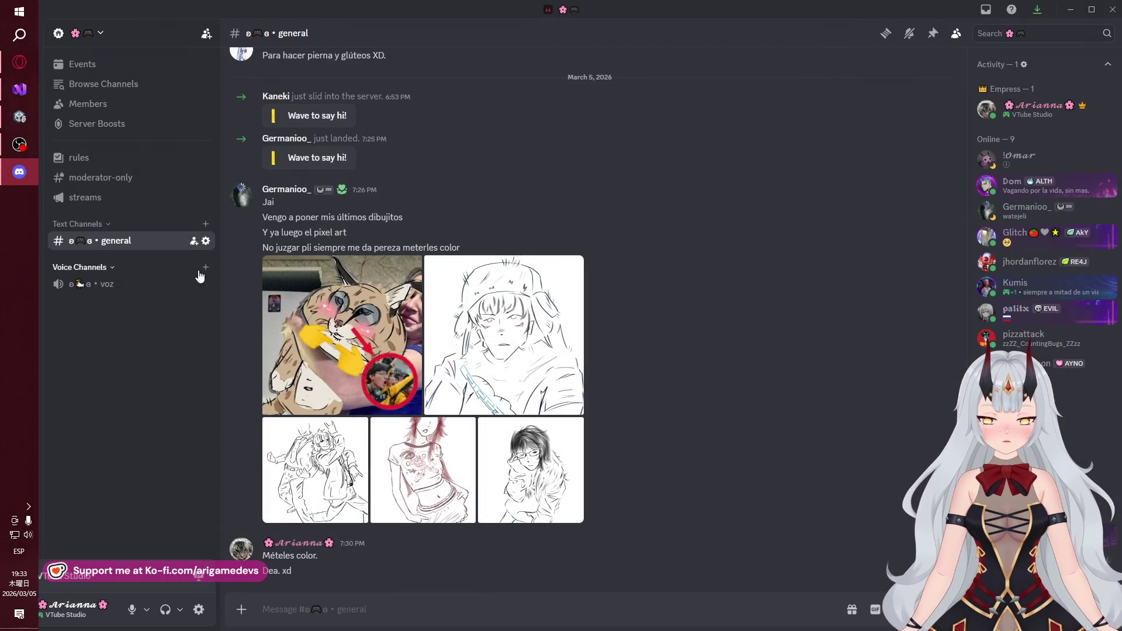
{"action": "left_click", "coordinate": [340, 335]}
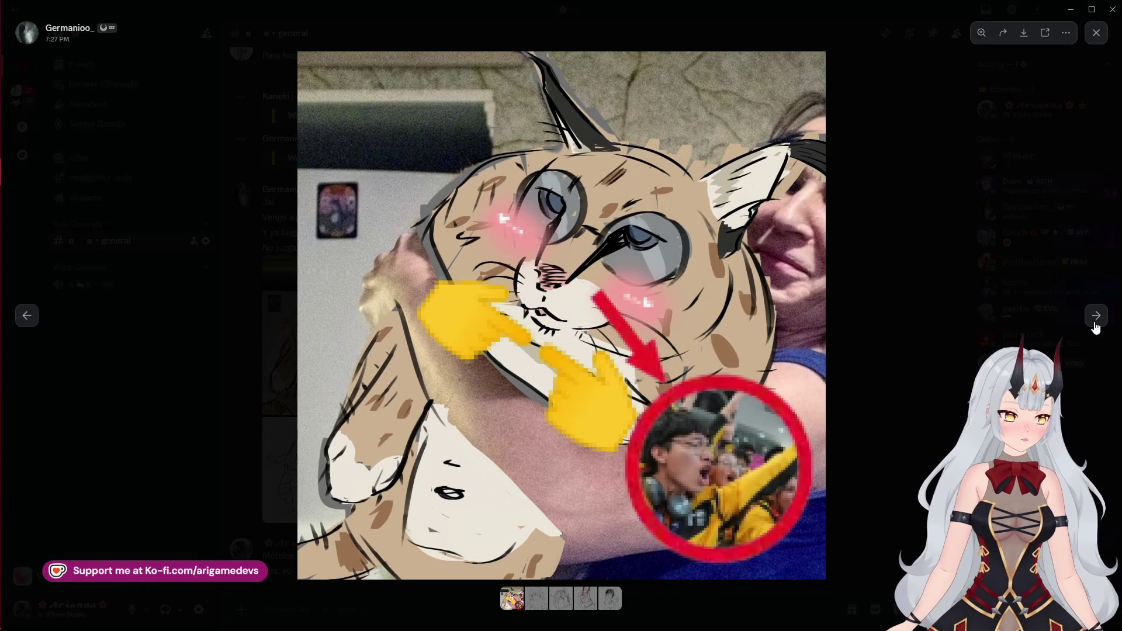
{"action": "left_click", "coordinate": [1096, 319]}
{"action": "left_click", "coordinate": [1096, 319]}
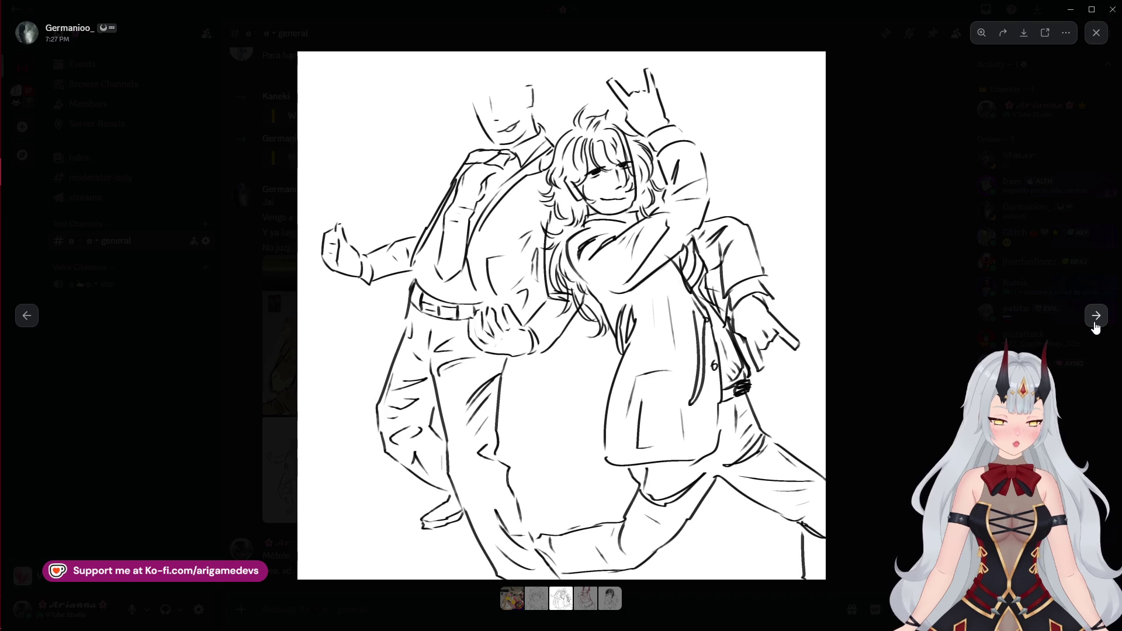
{"action": "left_click", "coordinate": [1096, 318]}
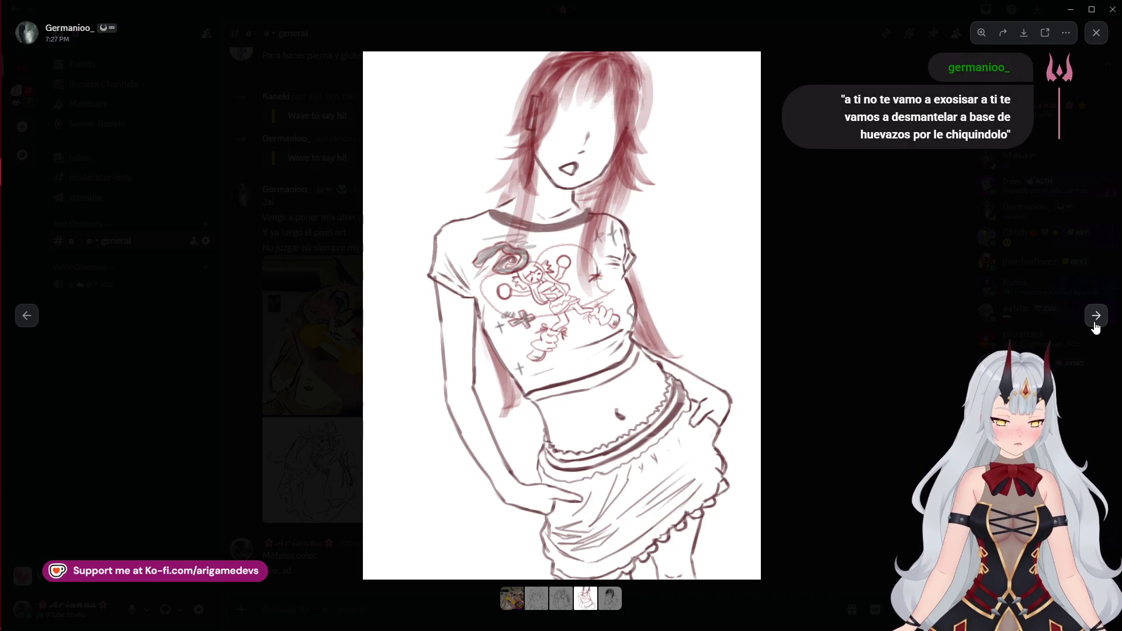
{"action": "left_click", "coordinate": [1096, 318]}
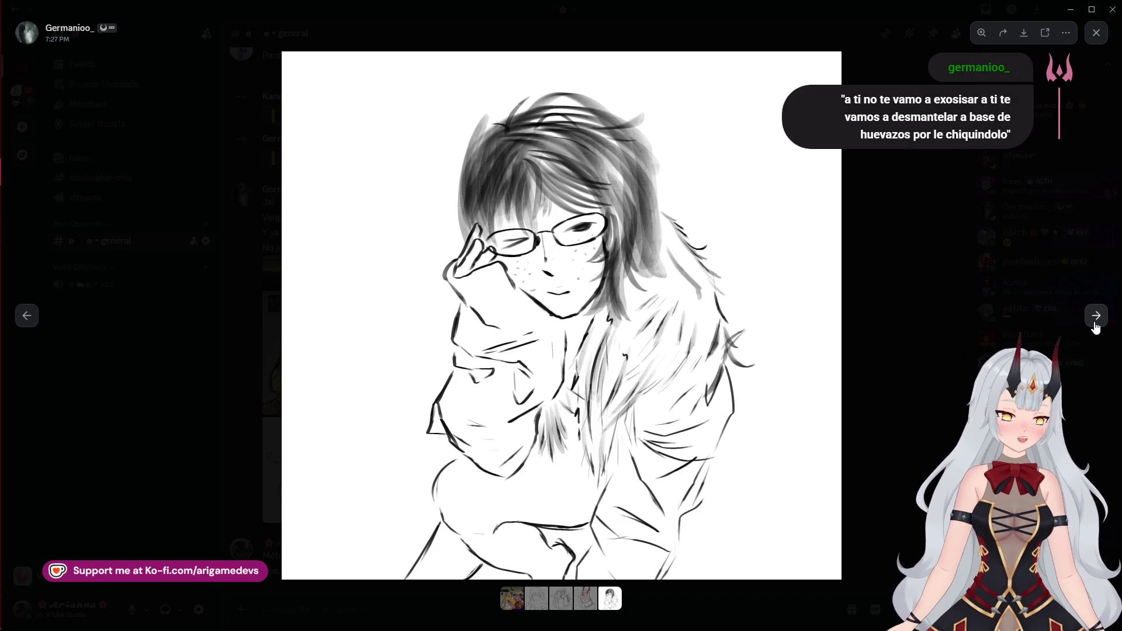
{"action": "left_click", "coordinate": [1095, 319]}
{"action": "left_click", "coordinate": [892, 307]}
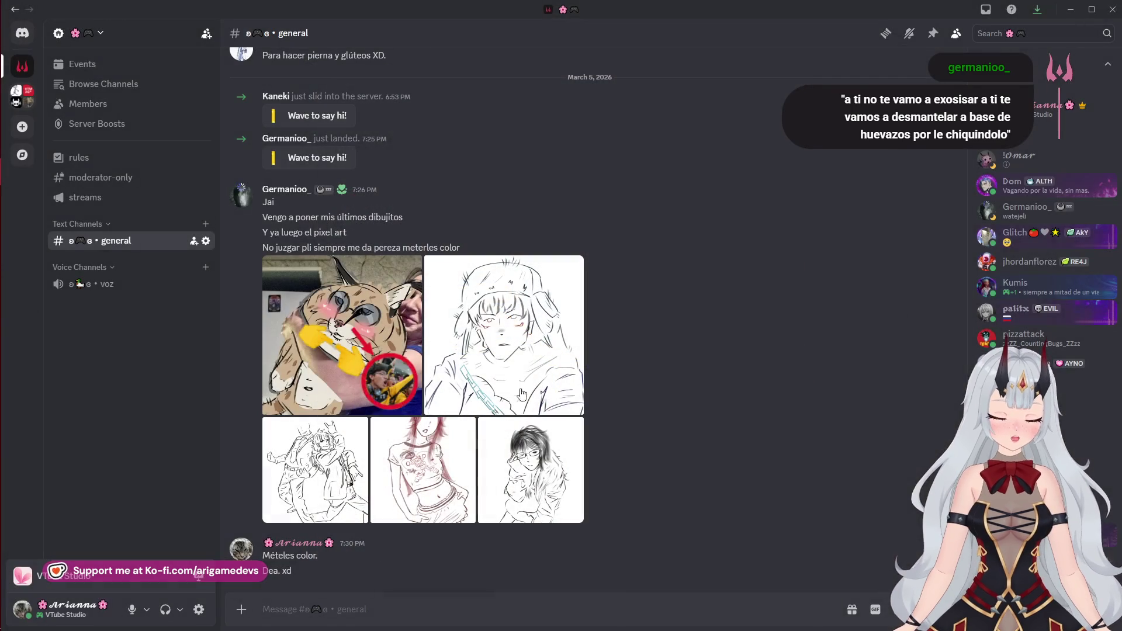
Minimize Discord to get back to the StateMachine.cs code
{"action": "mouse_move", "coordinate": [3, 325]}
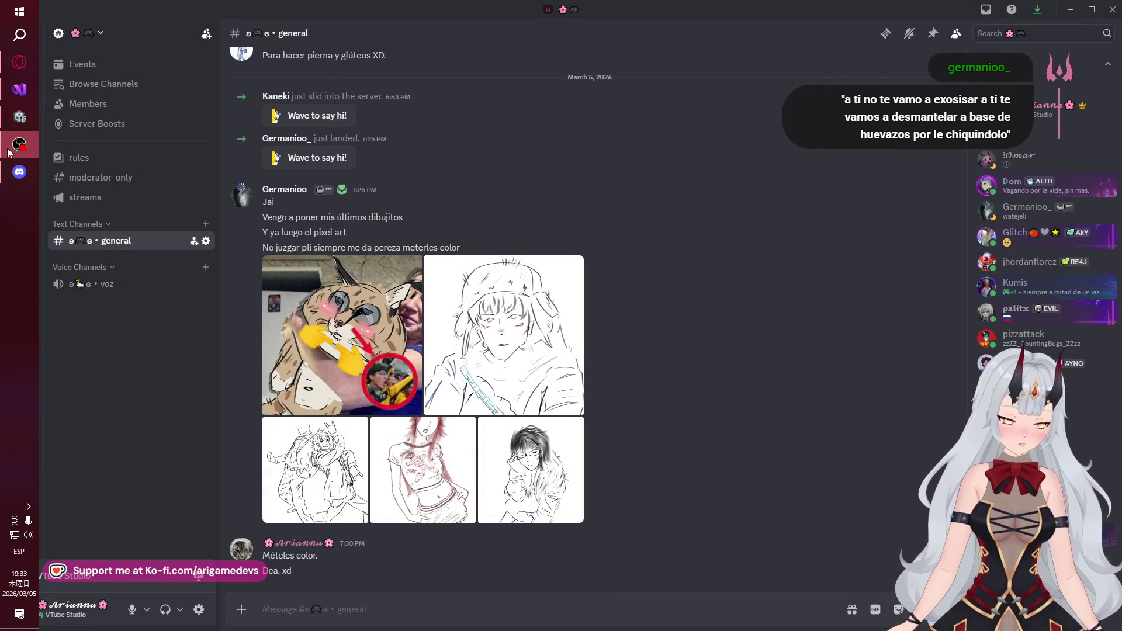
{"action": "mouse_move", "coordinate": [16, 166]}
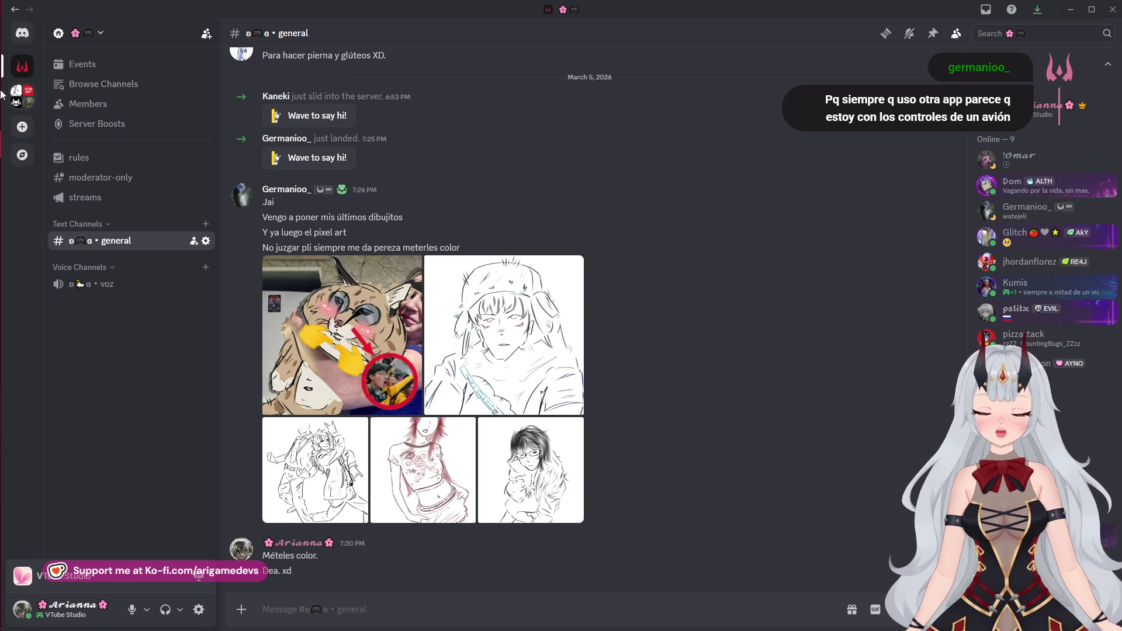
{"action": "mouse_move", "coordinate": [18, 184]}
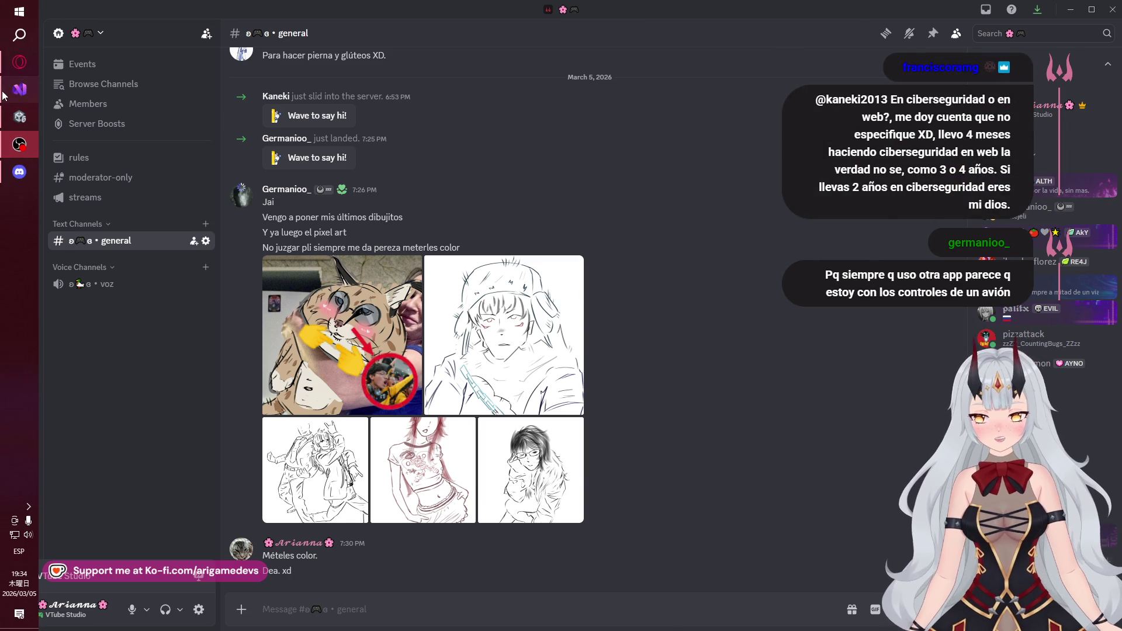
{"action": "left_click", "coordinate": [22, 175]}
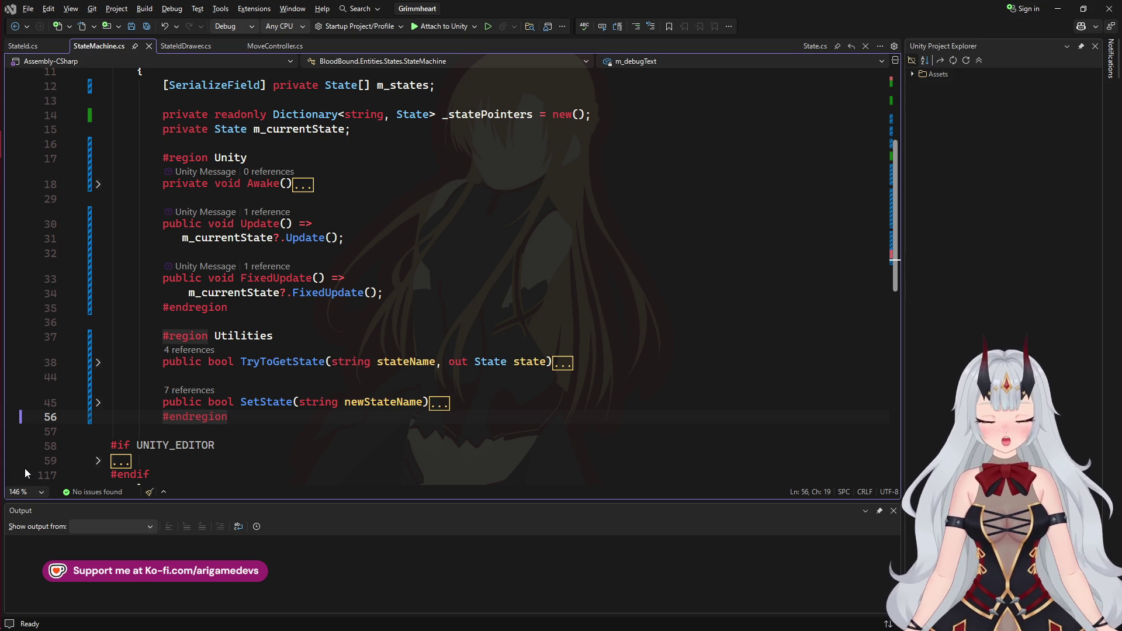
{"action": "mouse_move", "coordinate": [1, 457]}
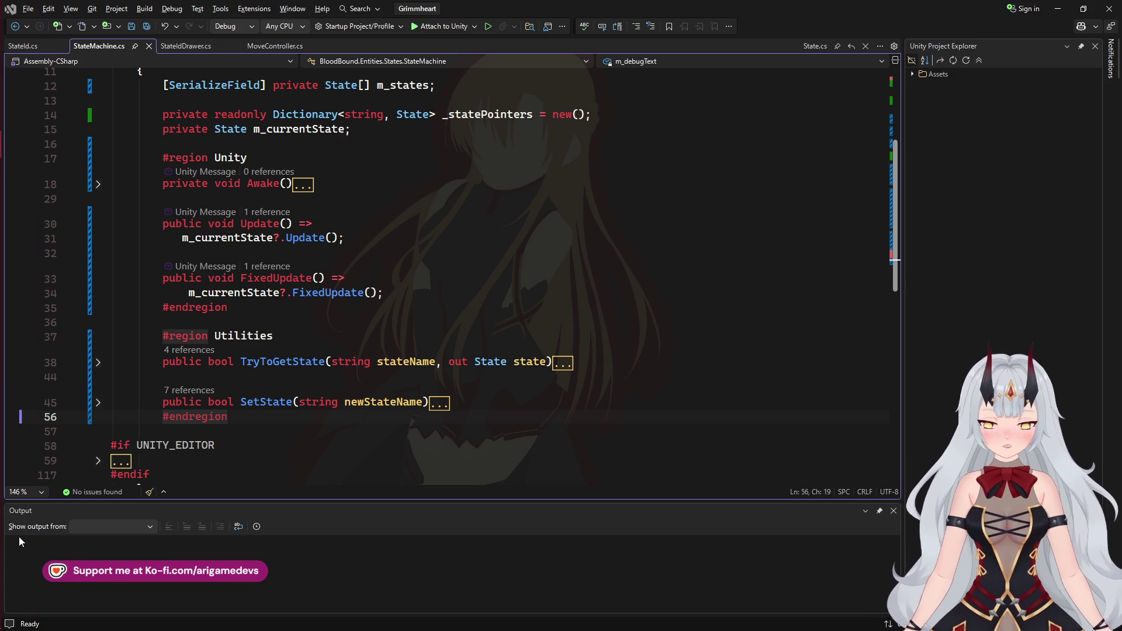
{"action": "mouse_move", "coordinate": [2, 503]}
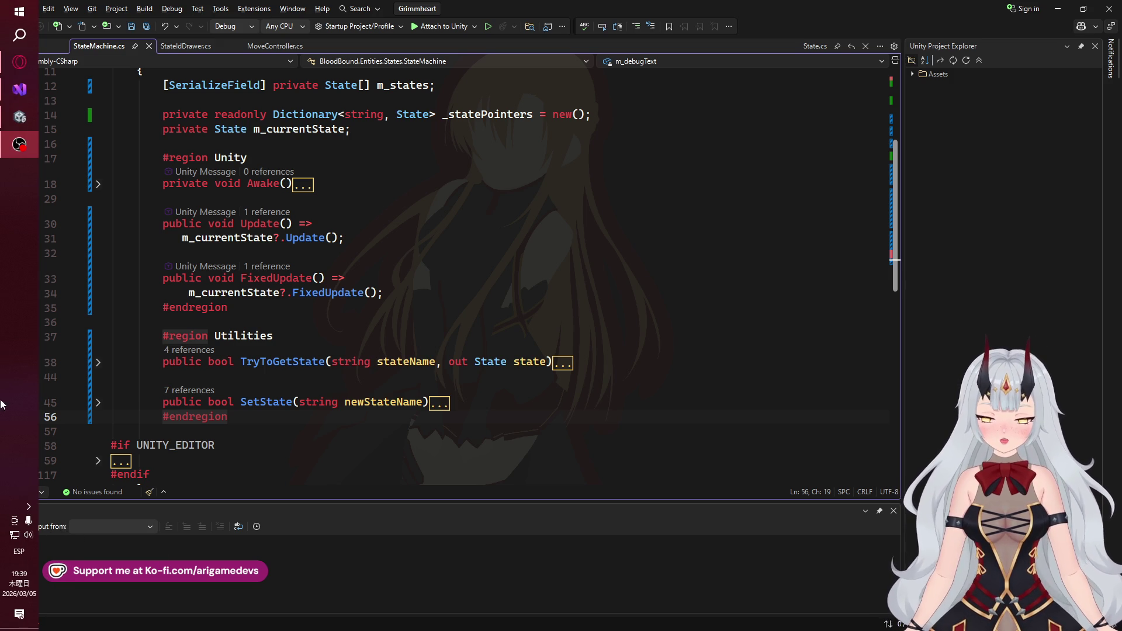
{"action": "mouse_move", "coordinate": [2, 152]}
{"action": "mouse_move", "coordinate": [8, 119]}
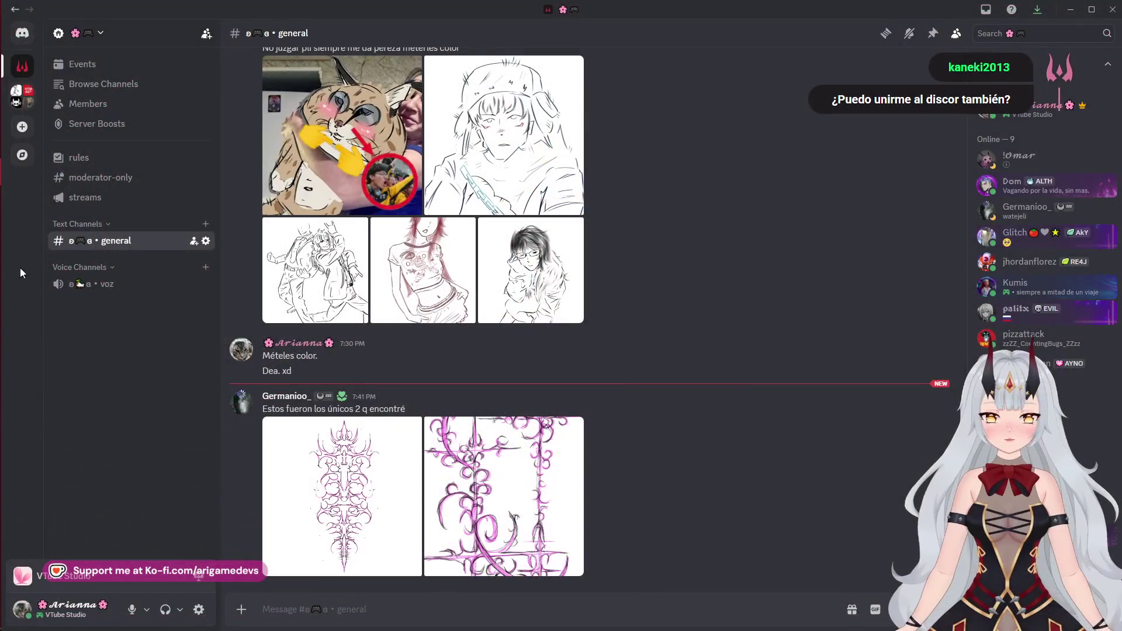
{"action": "mouse_move", "coordinate": [1, 260]}
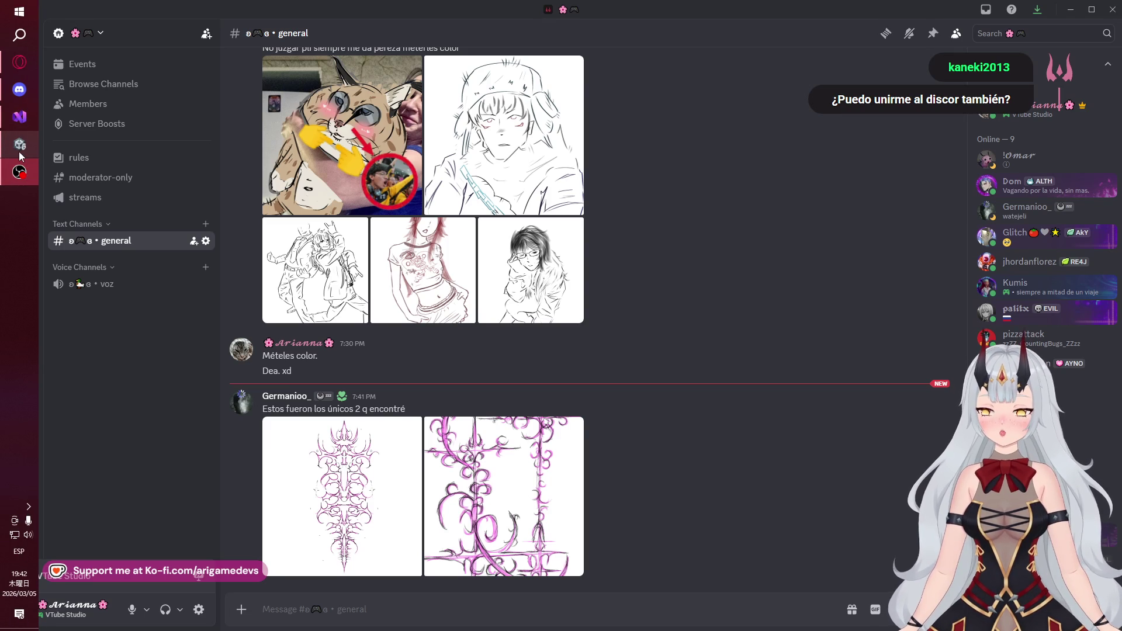
Toggle between Discord's artwork chat and the Grimmheart editor, ending on Discord
{"action": "mouse_move", "coordinate": [22, 159]}
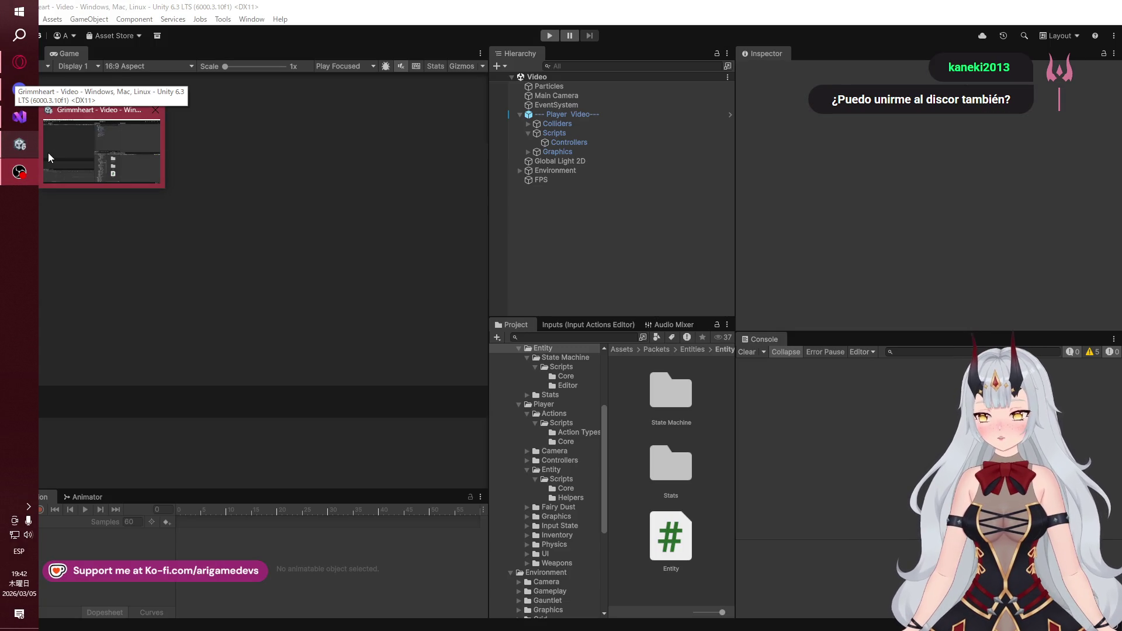
{"action": "left_click", "coordinate": [12, 100]}
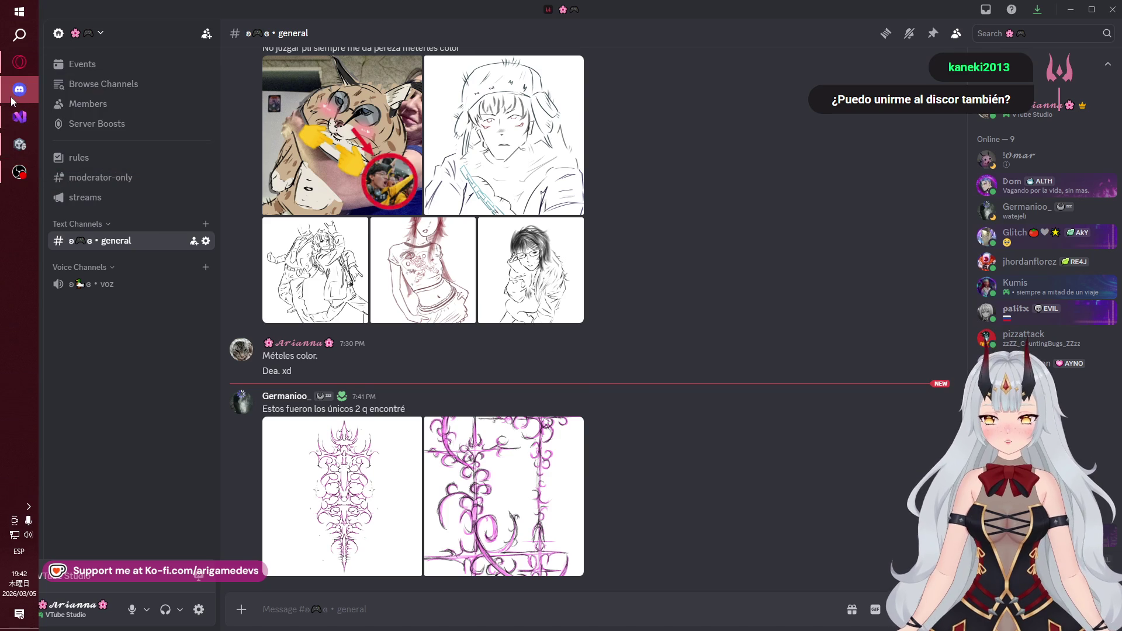
{"action": "mouse_move", "coordinate": [33, 50]}
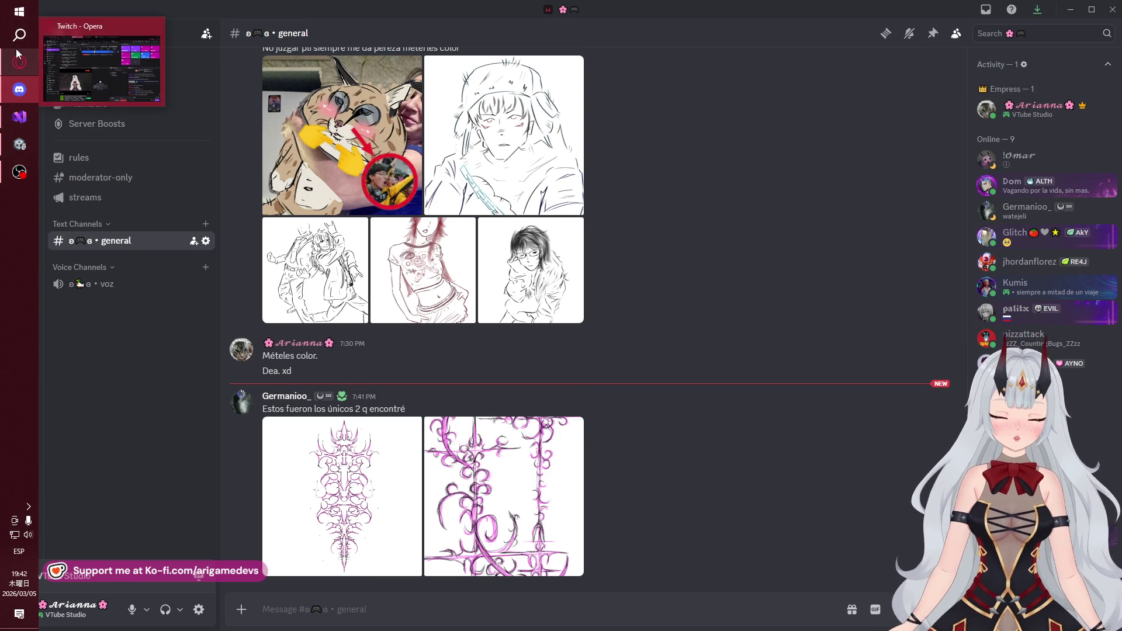
{"action": "left_click", "coordinate": [20, 174]}
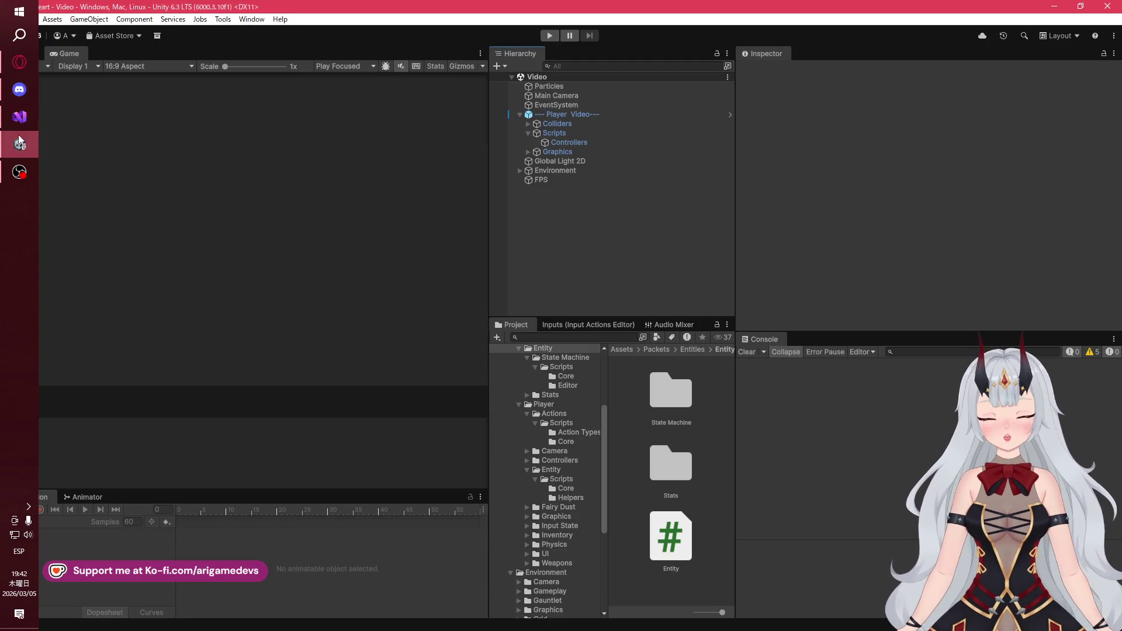
{"action": "key", "text": "alt+Tab"}
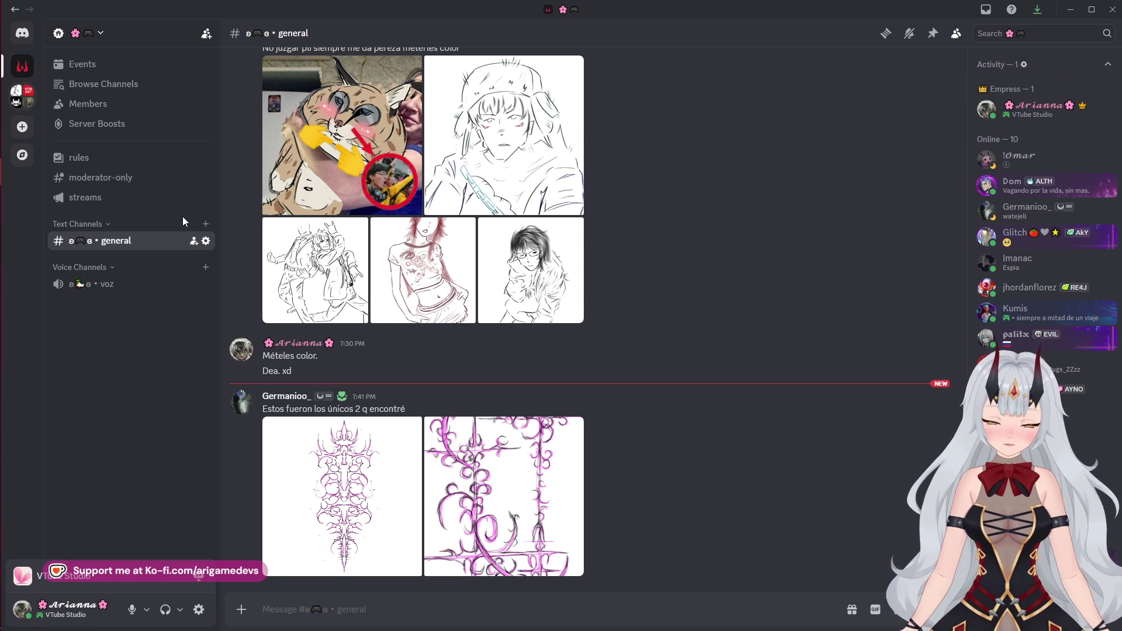
Bring the Grimmheart project editor back in front of Discord
{"action": "mouse_move", "coordinate": [2, 169]}
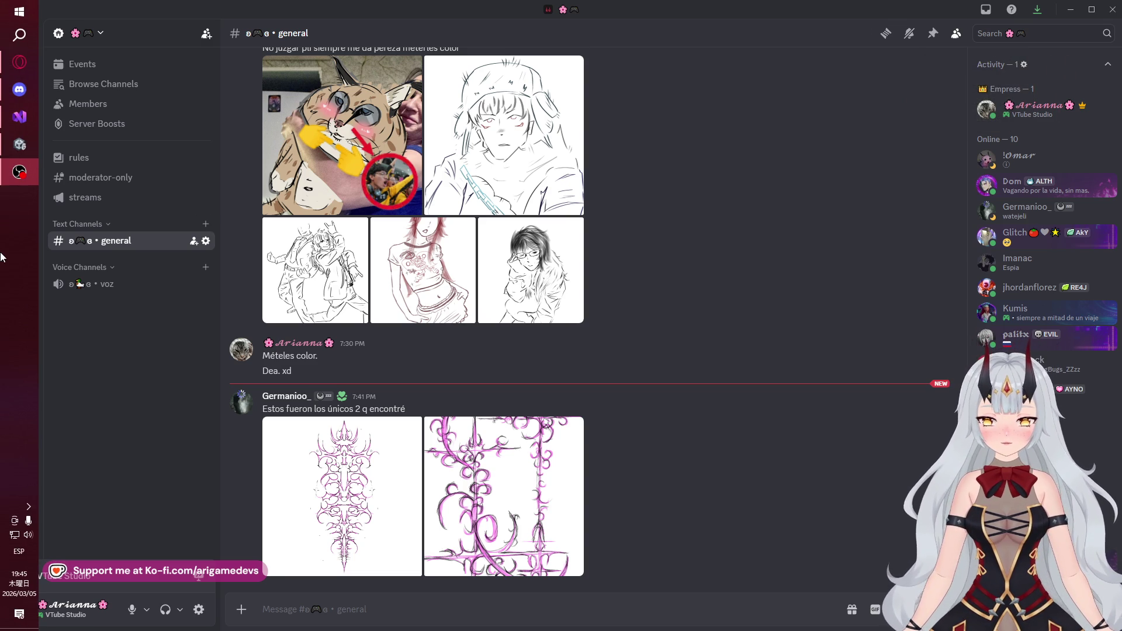
{"action": "mouse_move", "coordinate": [31, 150]}
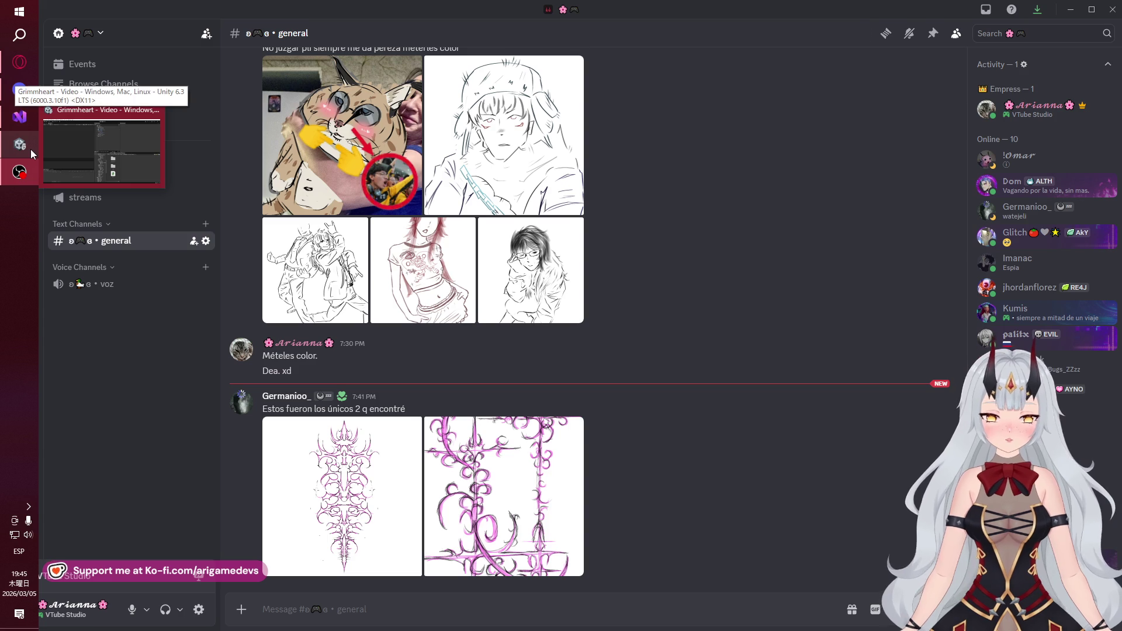
{"action": "left_click", "coordinate": [30, 149]}
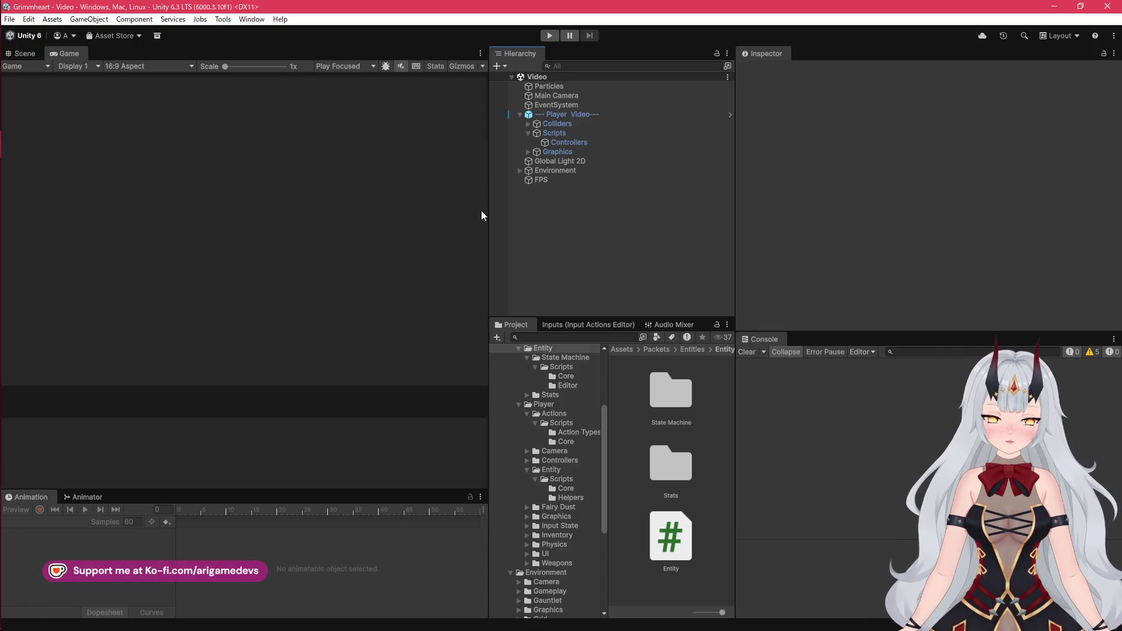
Widen the Game view by moving its splitter toward the Hierarchy
{"action": "mouse_move", "coordinate": [626, 234]}
{"action": "left_mouse_down"}
{"action": "mouse_move", "coordinate": [451, 253]}
{"action": "mouse_move", "coordinate": [523, 255]}
{"action": "left_mouse_up"}
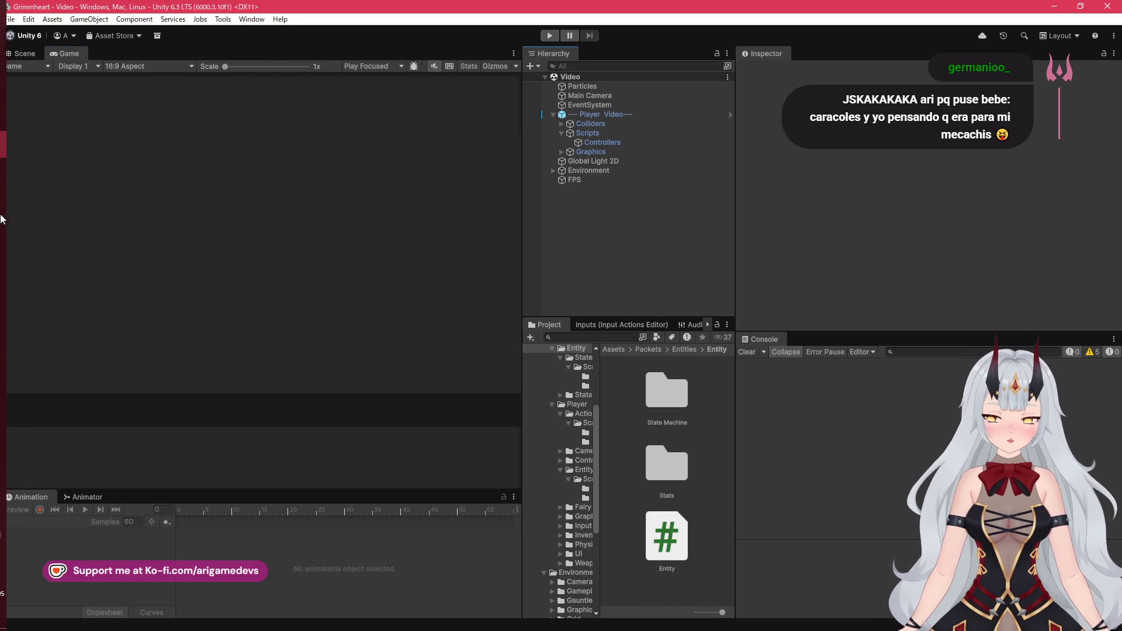
{"action": "mouse_move", "coordinate": [28, 166]}
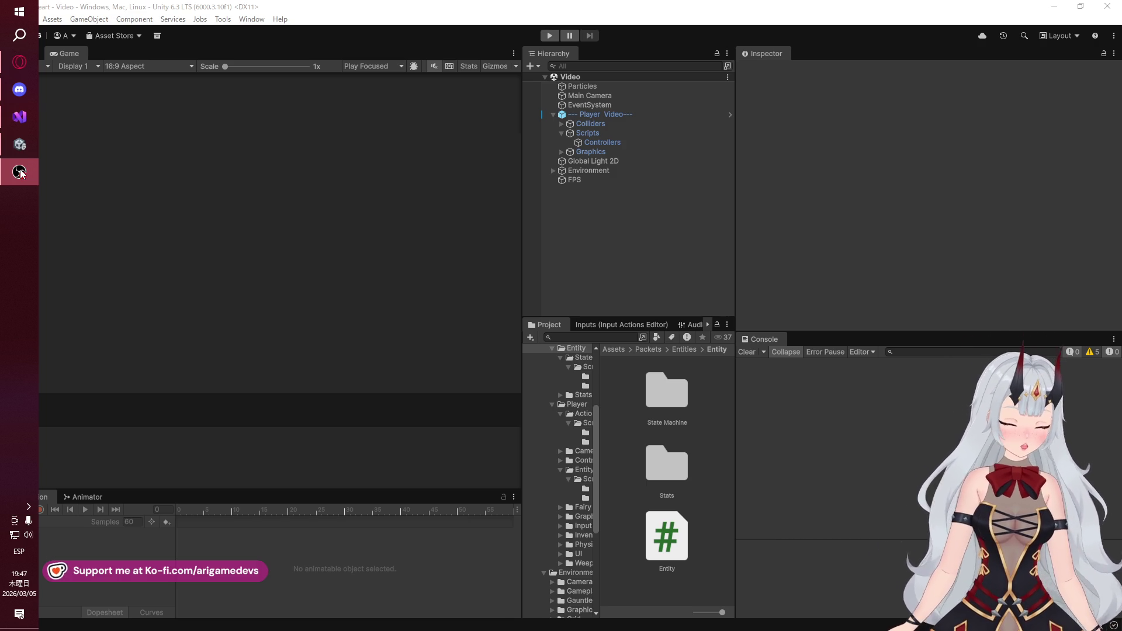
Leave the Unity editor for the full-screen VTube Studio avatar scene
{"action": "mouse_move", "coordinate": [20, 163]}
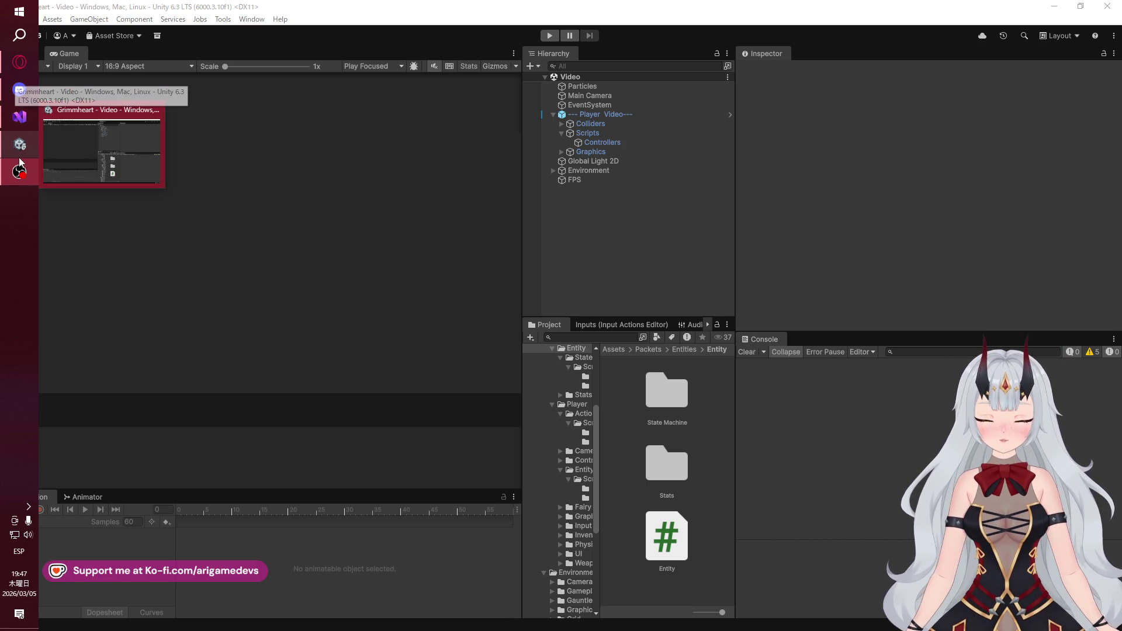